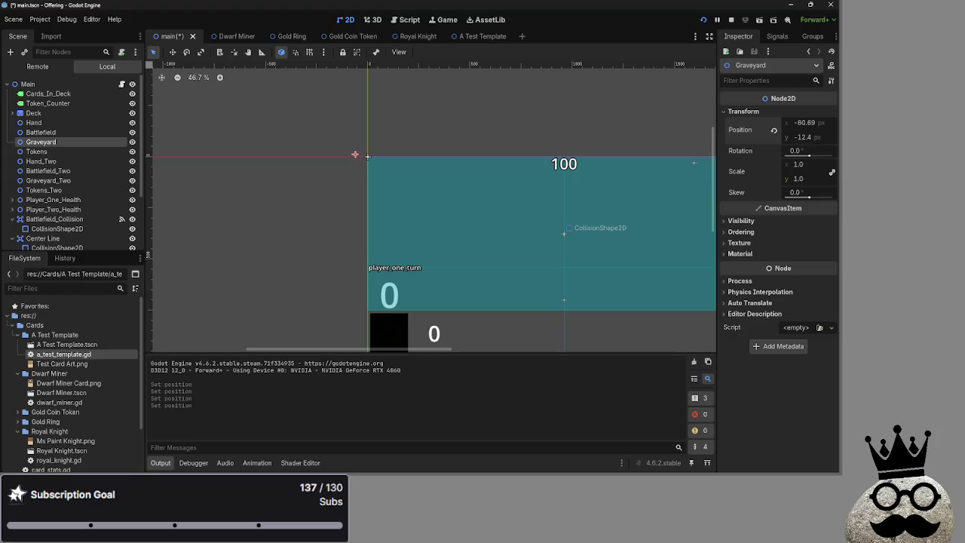
Raise the Graveyard node on the canvas and set its position to -60, -60
drag(355, 149, 355, 144)
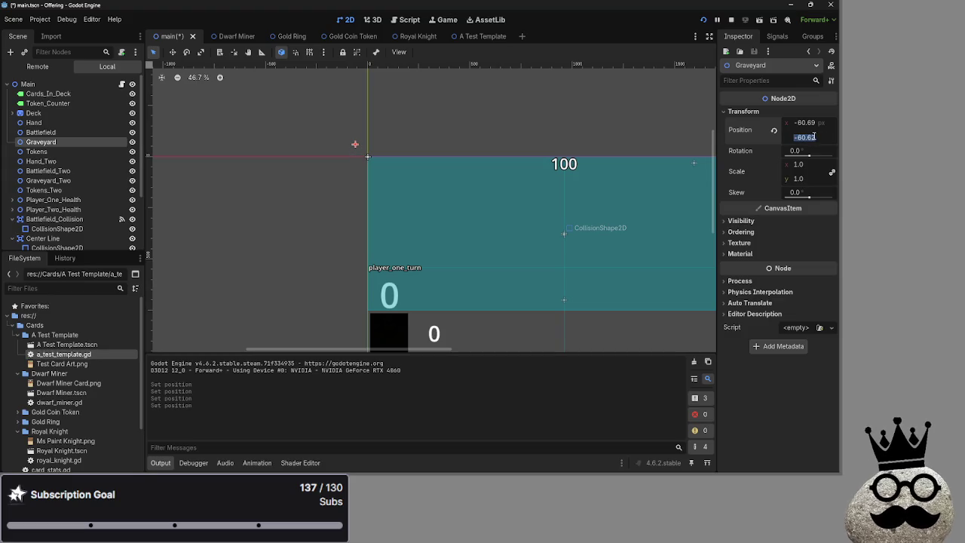
key(Return)
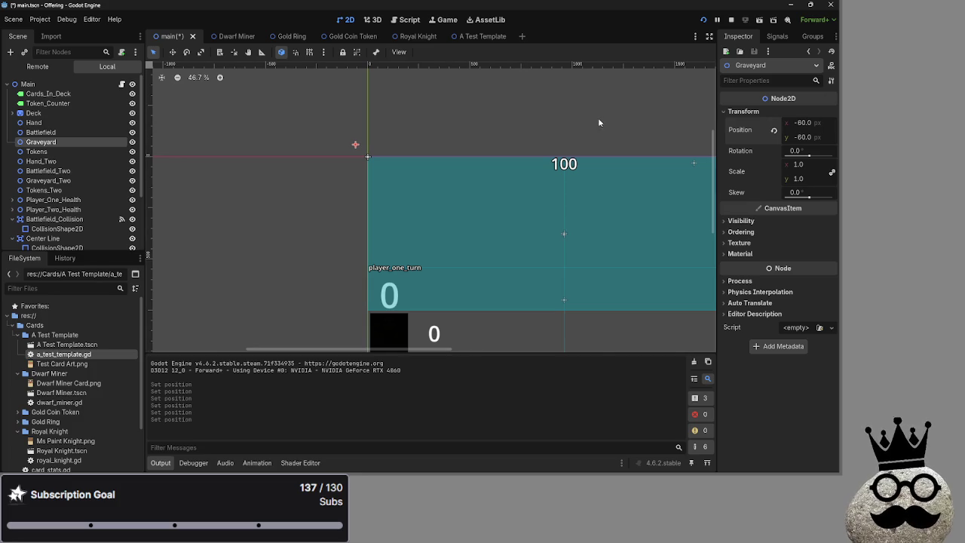
key(alt+Tab)
key(alt+Tab)
key(alt+Tab)
key(Escape)
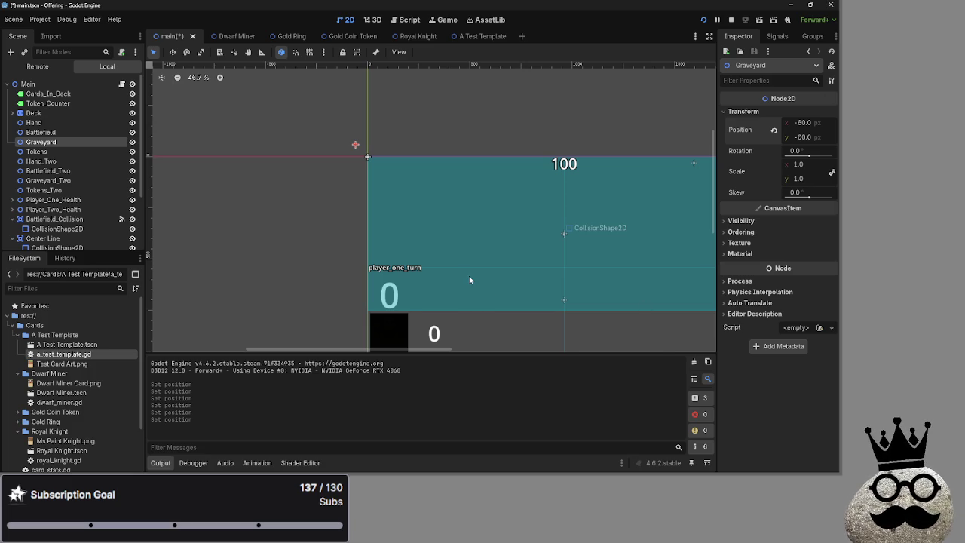
Move Graveyard to (1807, 687) at the battlefield's lower right, undoing the stray collision-rectangle shift
scroll(469, 280, down, 4)
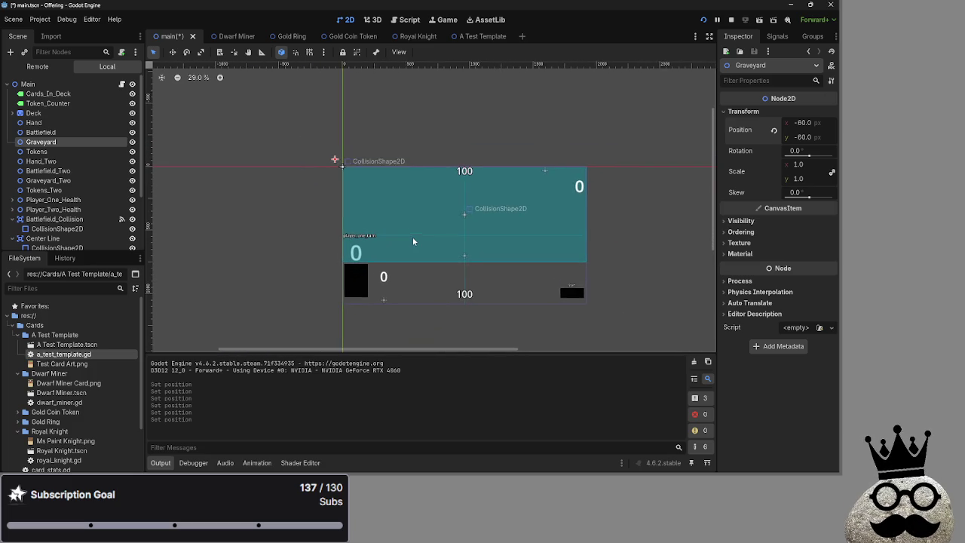
scroll(413, 241, up, 2)
mouse_move(301, 171)
mouse_down()
mouse_move(330, 143)
mouse_move(316, 215)
mouse_move(468, 279)
mouse_move(629, 292)
mouse_move(645, 275)
mouse_move(370, 243)
mouse_move(362, 213)
mouse_move(391, 229)
mouse_move(646, 275)
mouse_move(650, 265)
mouse_up()
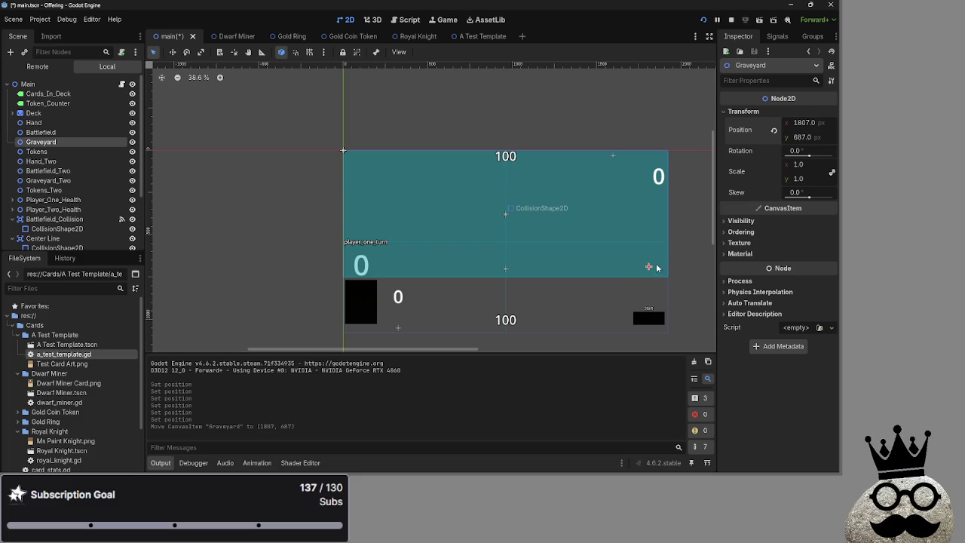
scroll(662, 274, up, 3)
scroll(662, 274, up, 4)
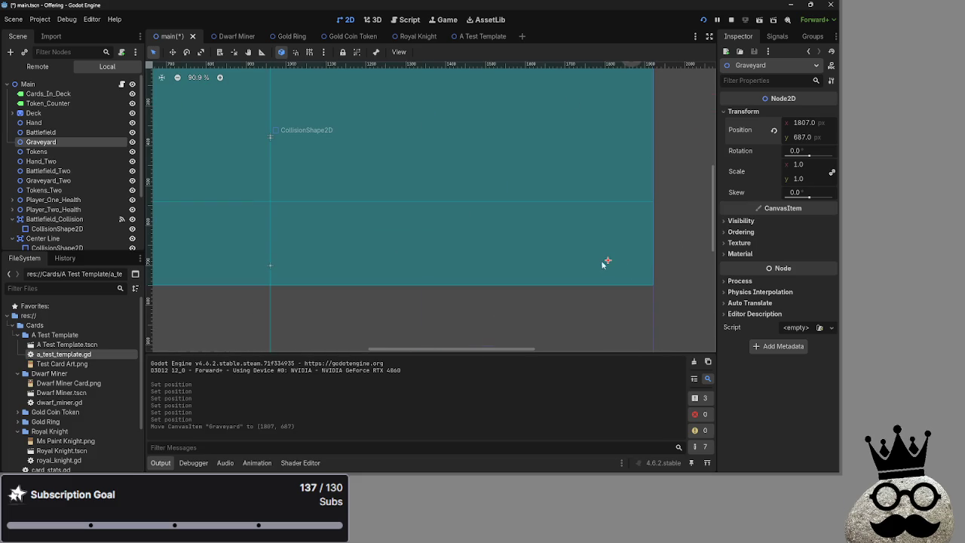
click(608, 261)
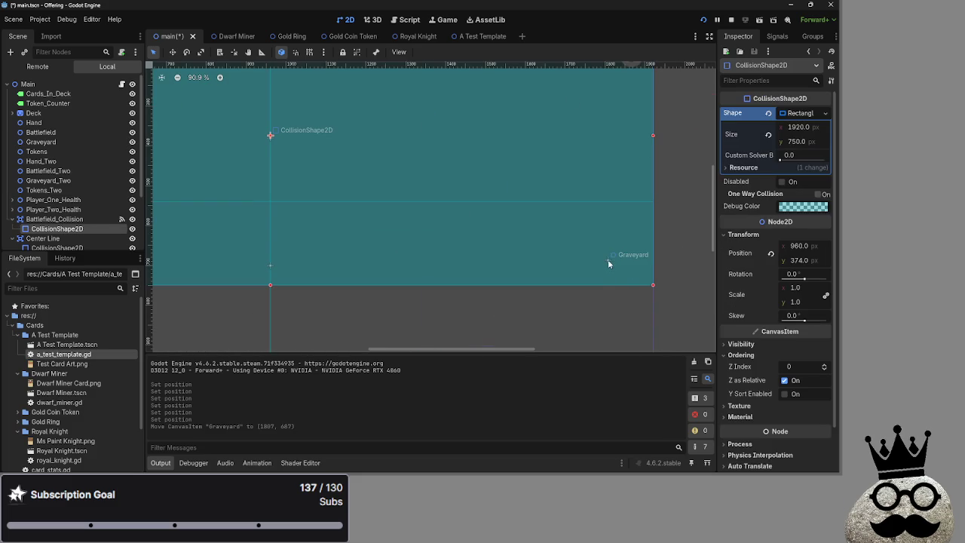
scroll(462, 224, down, 5)
drag(456, 201, 509, 220)
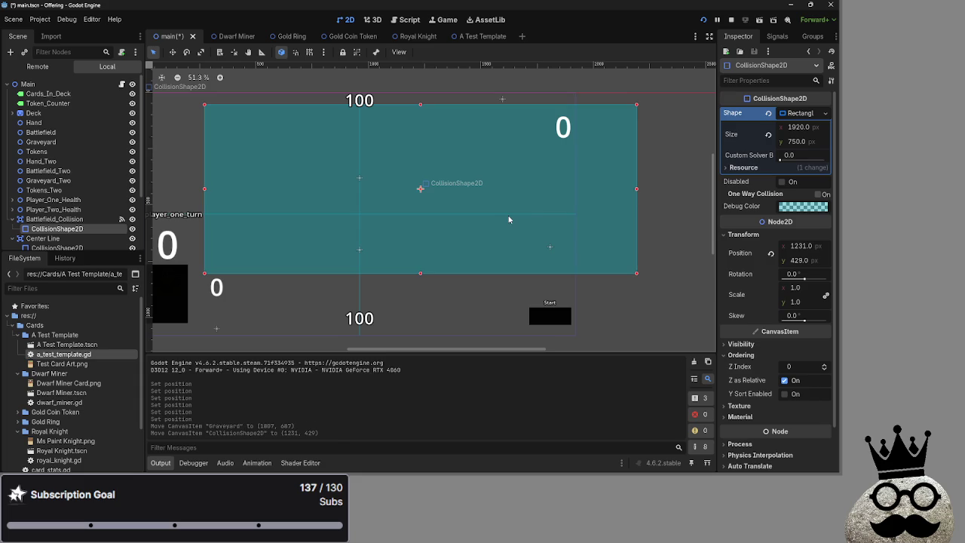
key(ctrl+z)
key(ctrl+z)
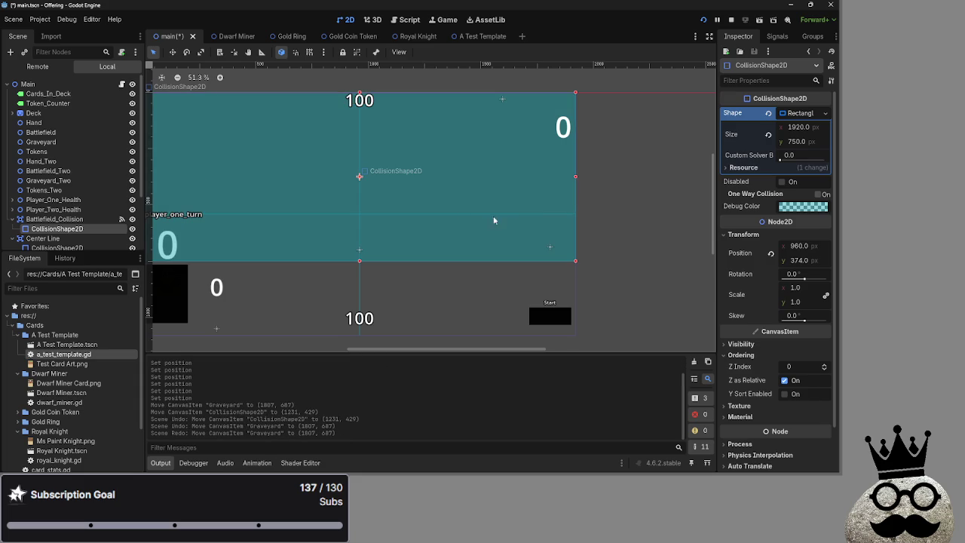
key(ctrl+shift+z)
Place Graveyard_Two at (103, 138) near the battlefield's top left
click(222, 102)
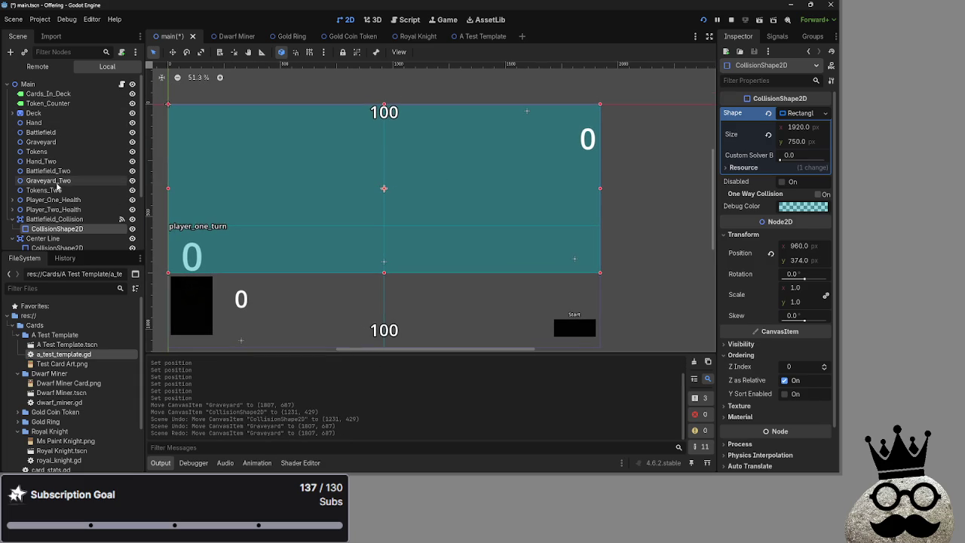
click(756, 111)
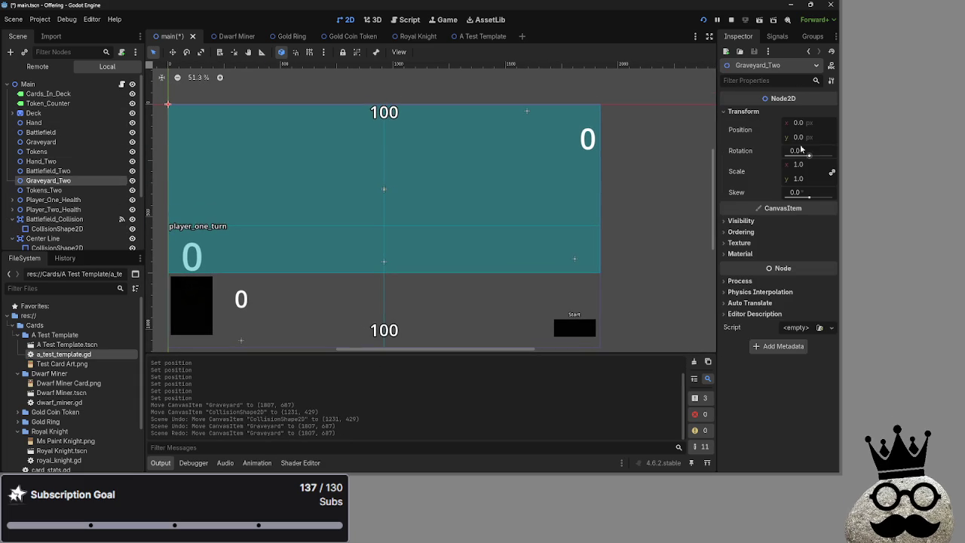
drag(800, 143, 784, 143)
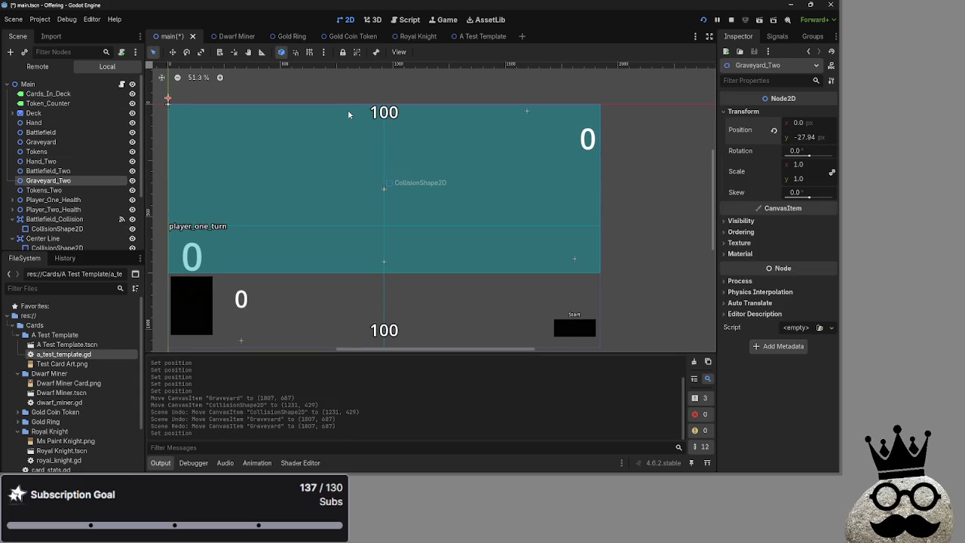
drag(171, 98, 192, 134)
click(730, 20)
Below the Graveyard_Two reparent line, add card_taking_damage.position = Vector2(0,0), then run the game
click(411, 20)
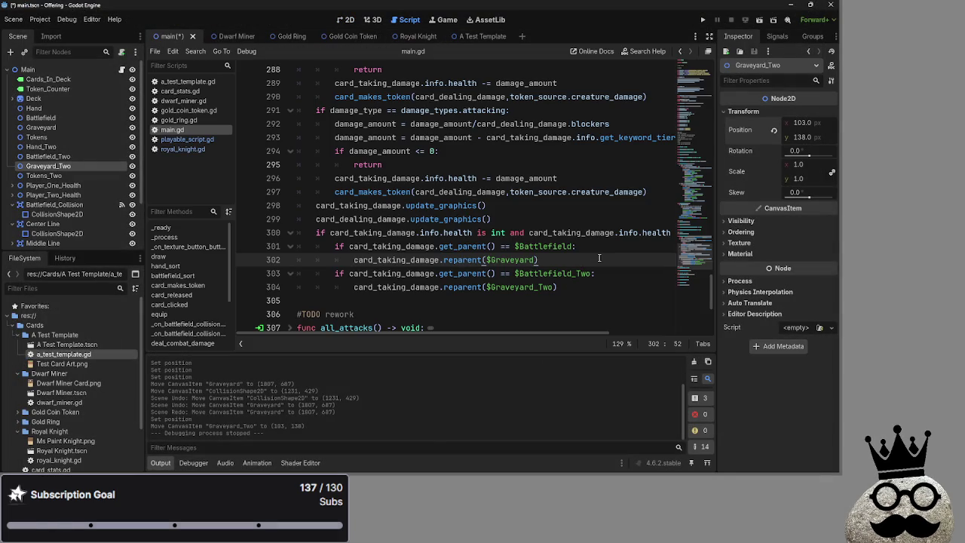
key(Return)
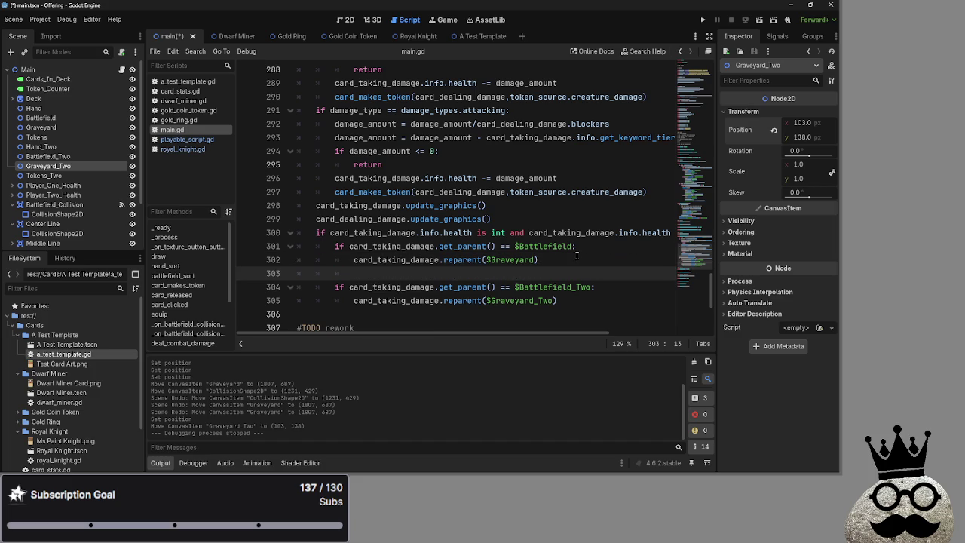
text(ca)
key(BackSpace)
key(BackSpace)
key(BackSpace)
key(BackSpace)
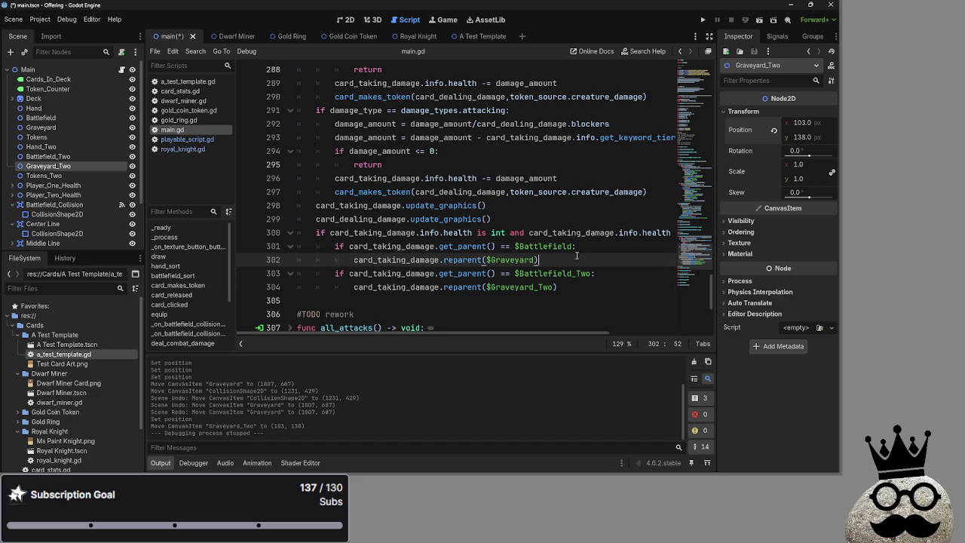
click(587, 283)
key(Return)
text(card_ta)
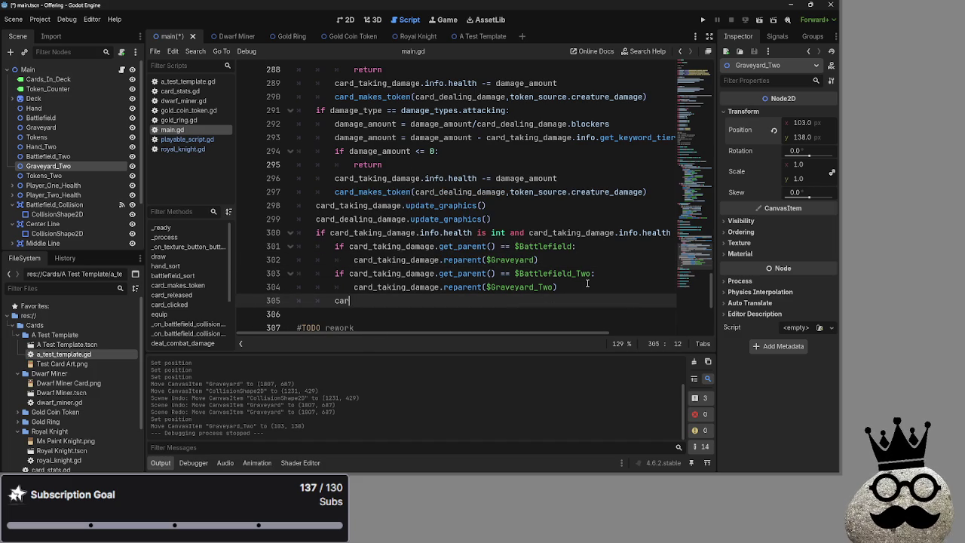
key(Return)
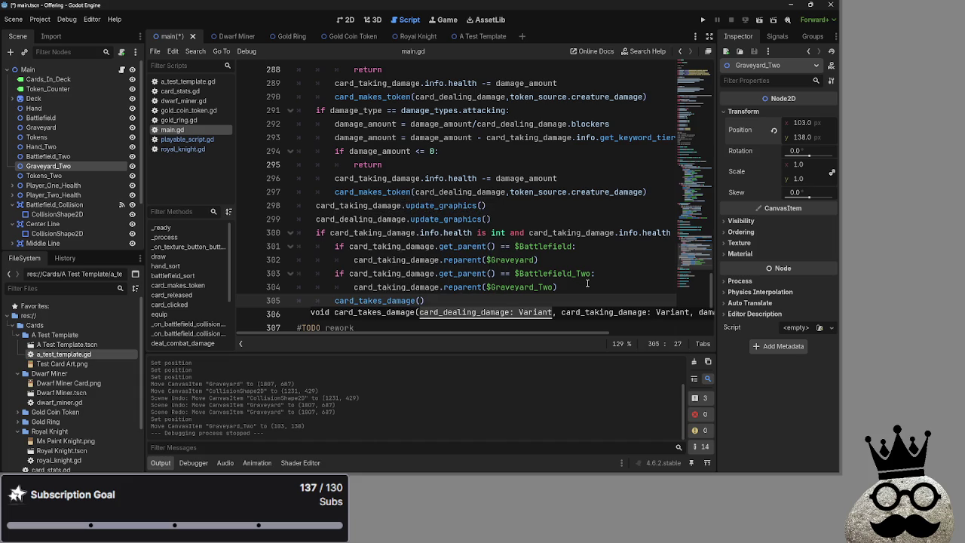
key(BackSpace)
key(BackSpace)
text(_damage)
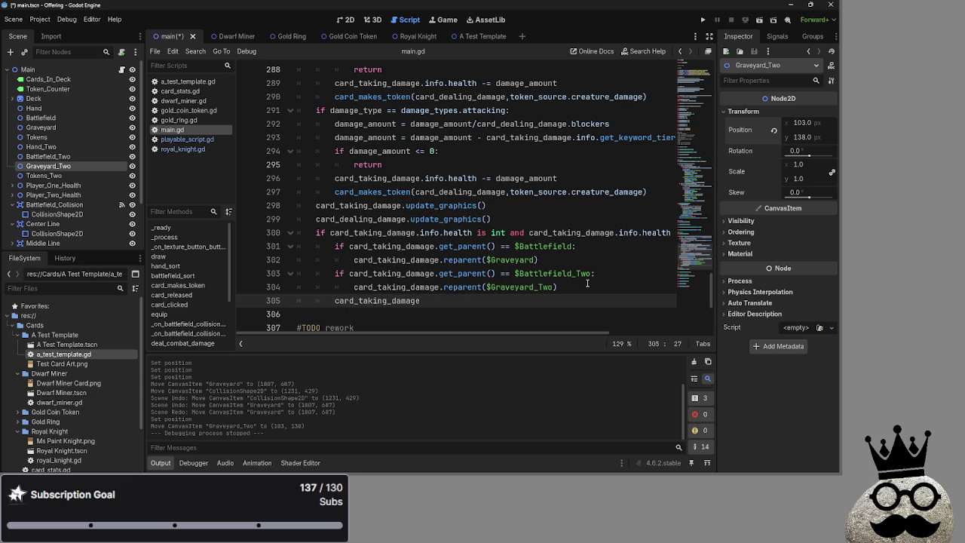
text(.position = )
text(vector)
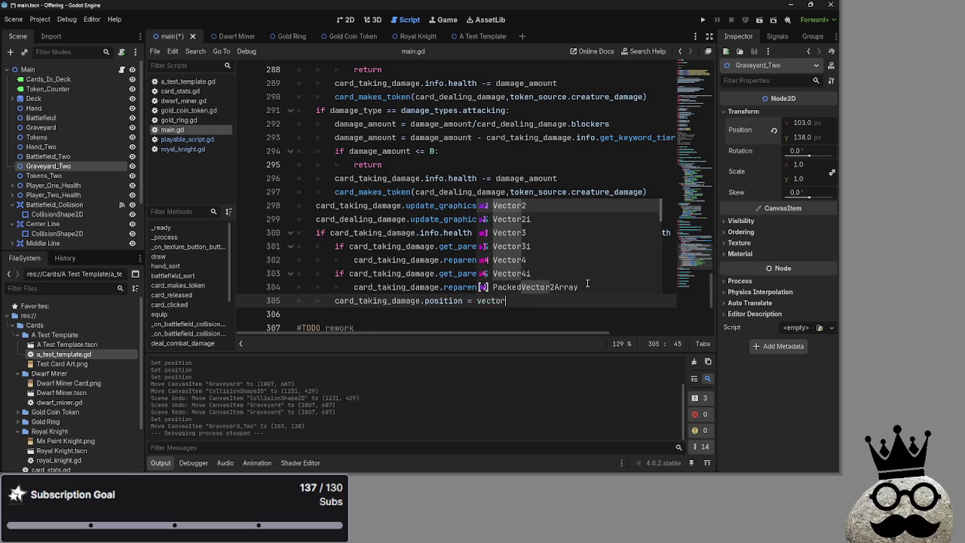
key(Return)
text(()
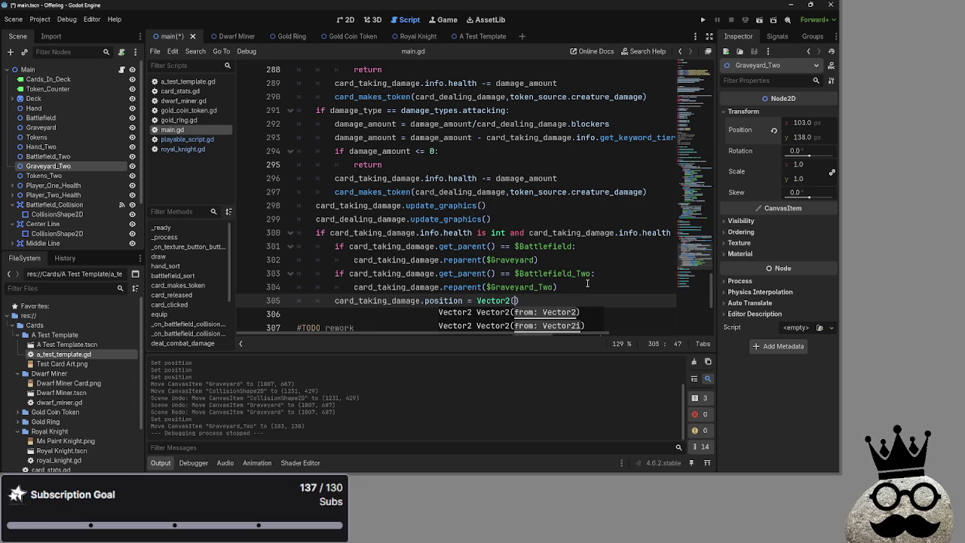
text(0,0)
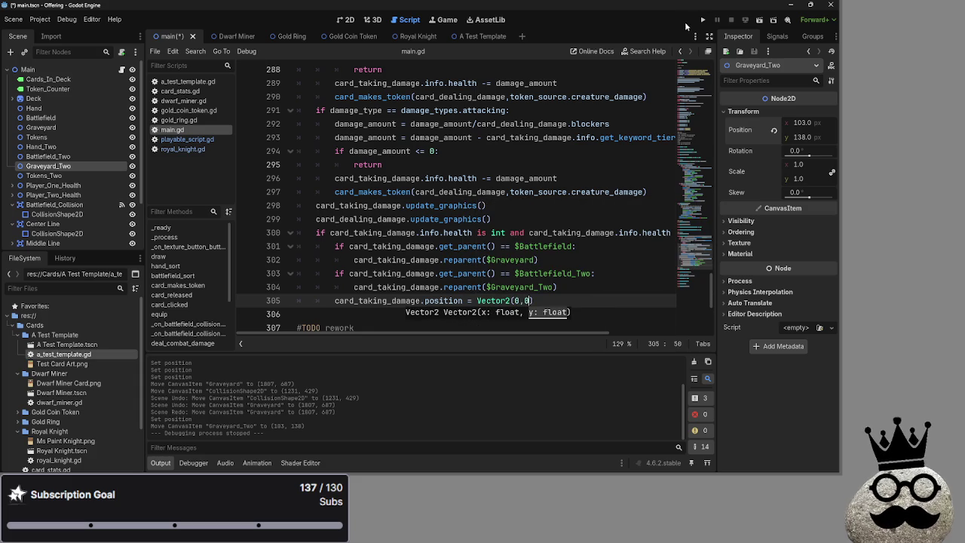
click(703, 18)
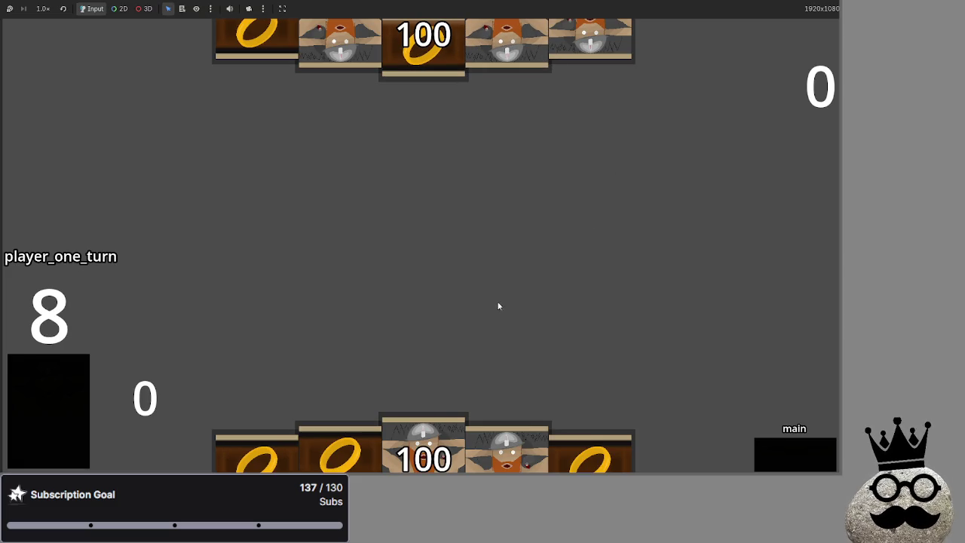
Play a hand card onto the battlefield and cycle phases through player one's turn into player two's draw
mouse_move(429, 441)
mouse_down()
mouse_move(437, 241)
mouse_move(435, 373)
mouse_up()
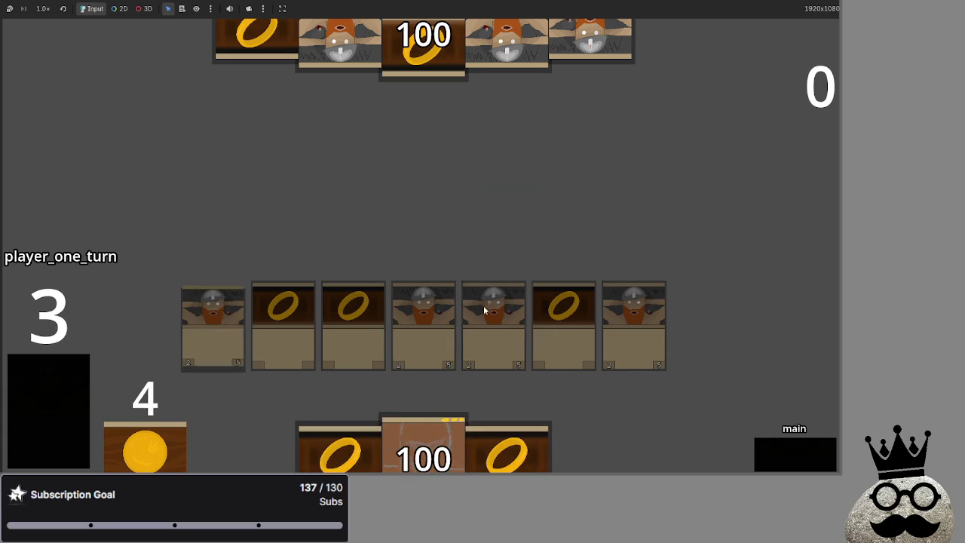
click(796, 453)
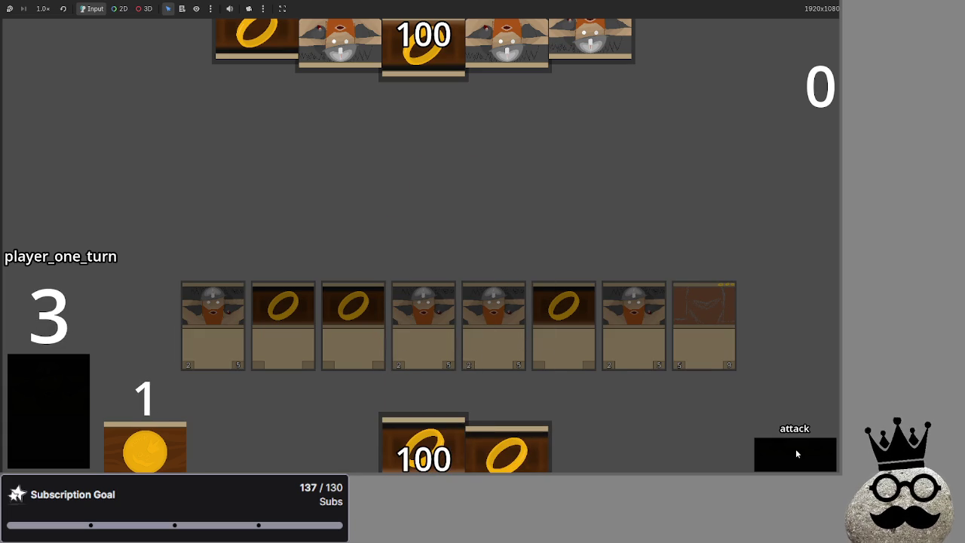
click(796, 452)
click(796, 453)
click(785, 446)
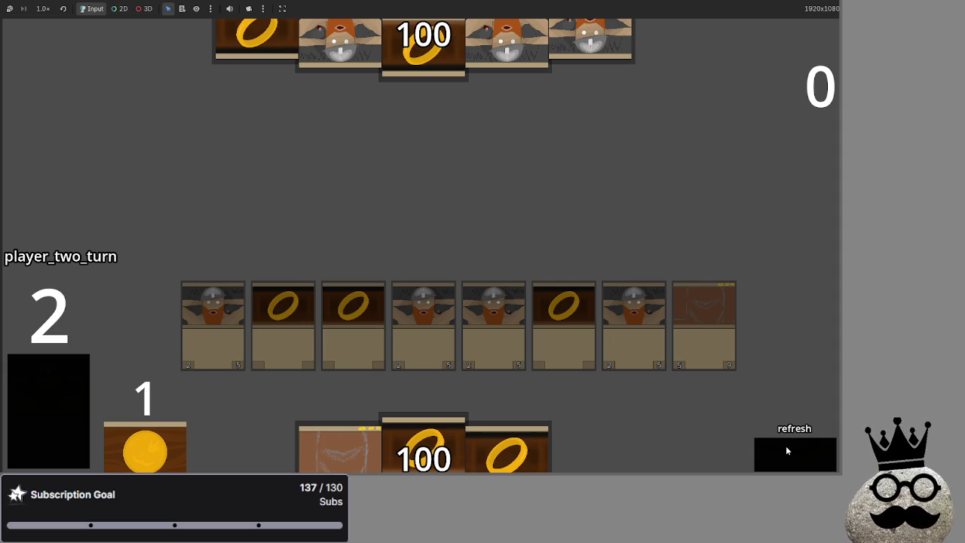
click(786, 446)
click(785, 445)
click(785, 445)
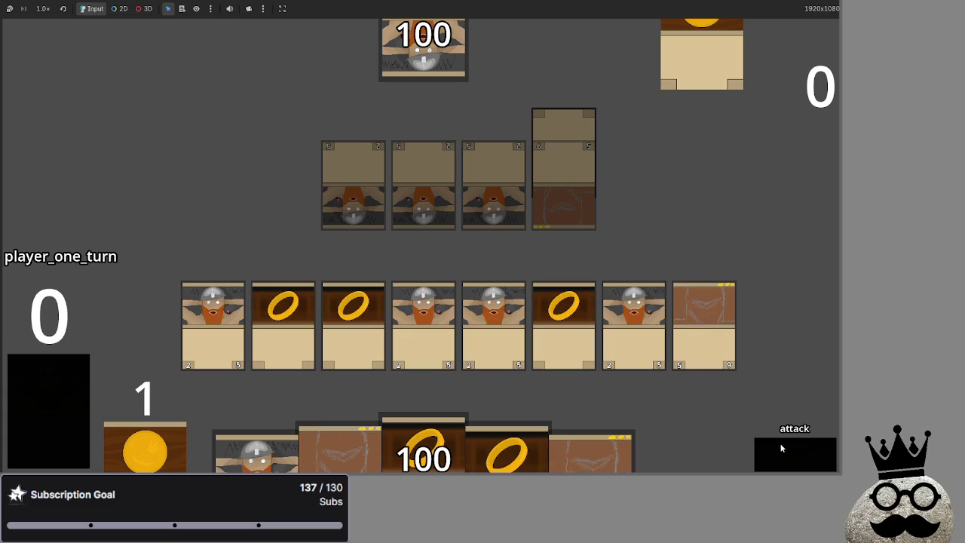
Pass to player two, block with the last card and the dwarf card, and resolve combat
click(781, 448)
click(781, 448)
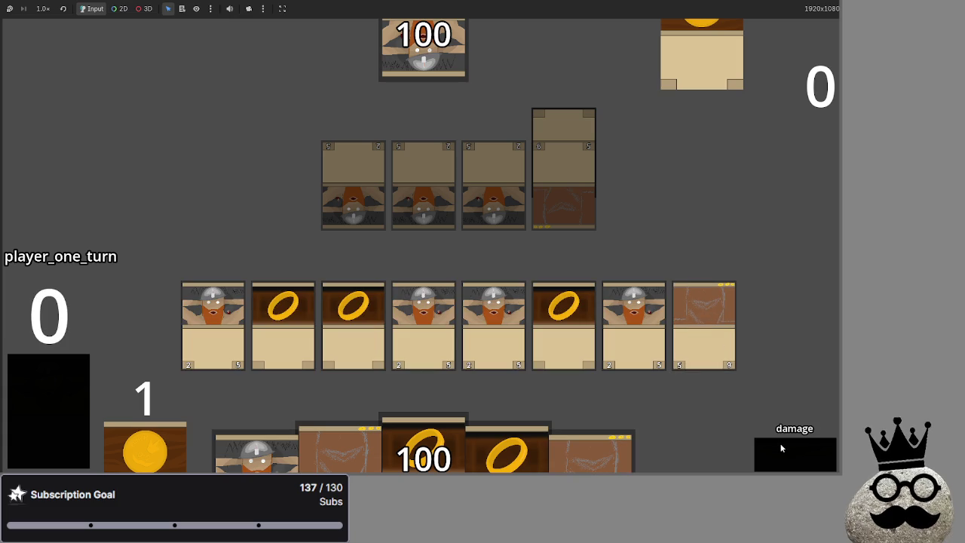
click(781, 448)
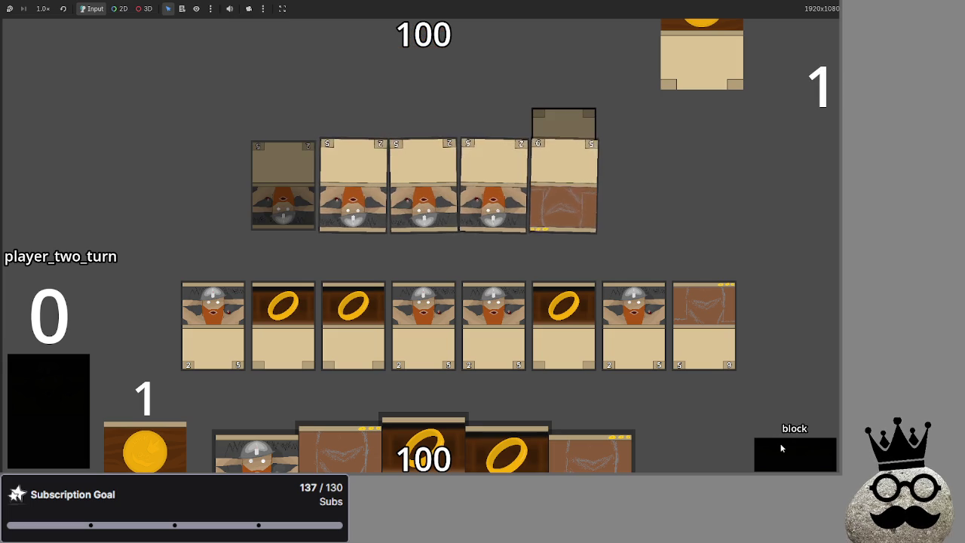
click(702, 305)
click(633, 316)
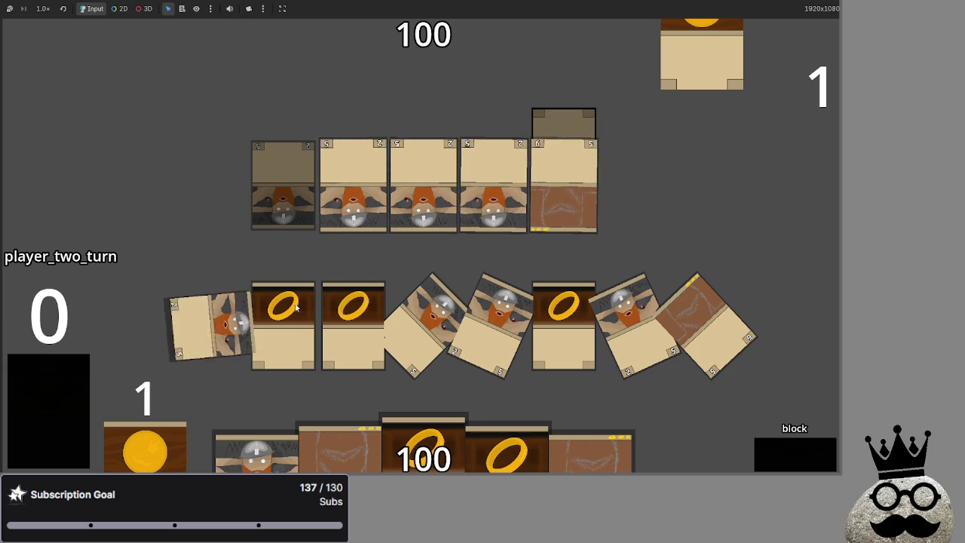
click(813, 460)
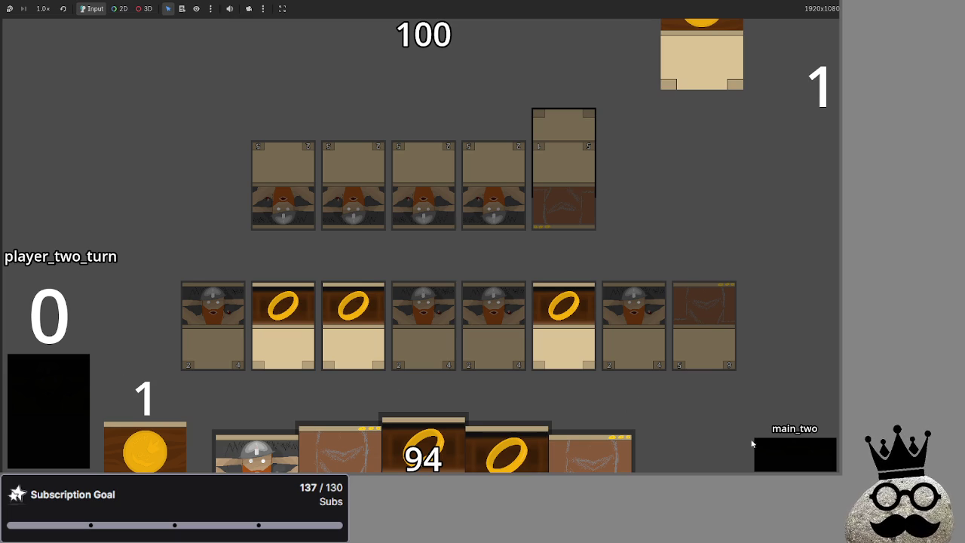
Play the next round, blocking with four cards and resolving combat so a destroyed card reaches the graveyard
click(795, 456)
click(792, 448)
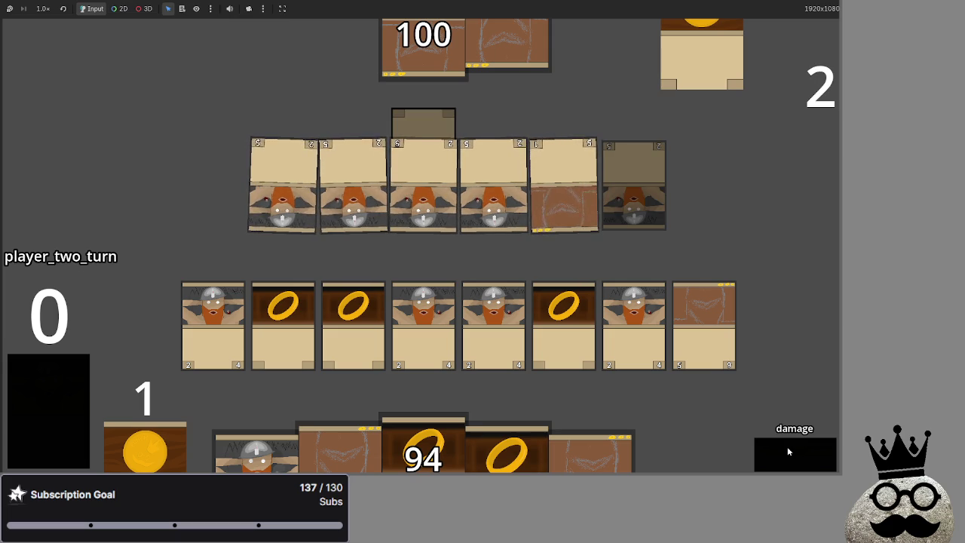
click(816, 460)
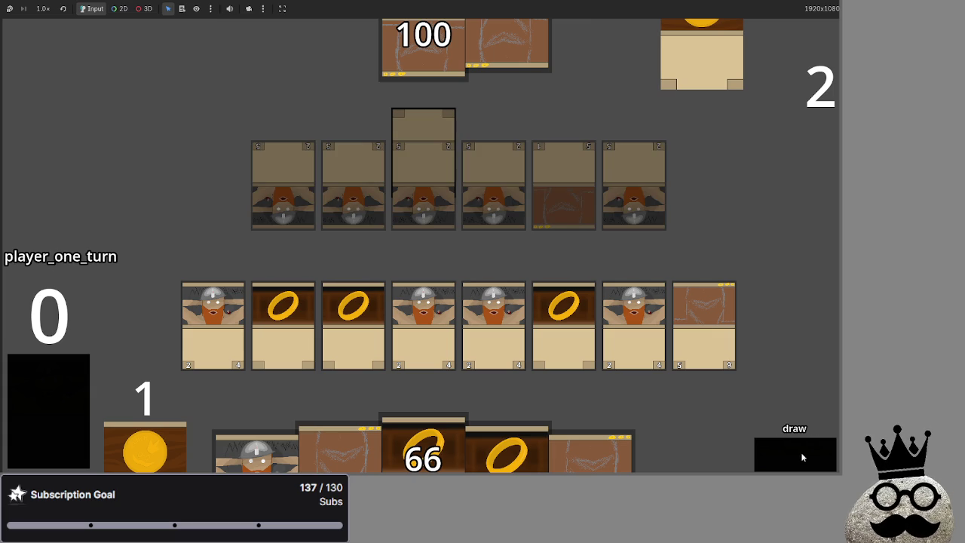
click(802, 457)
click(802, 457)
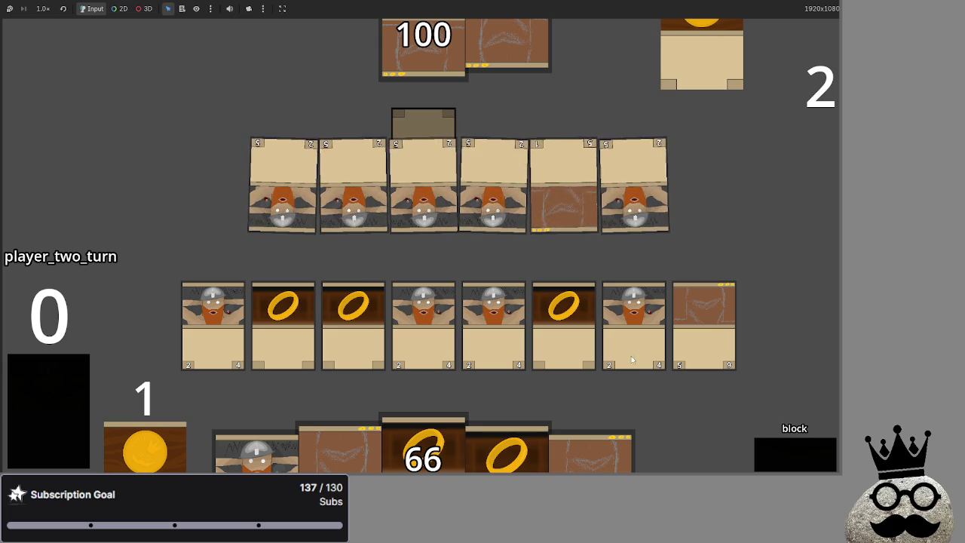
click(694, 310)
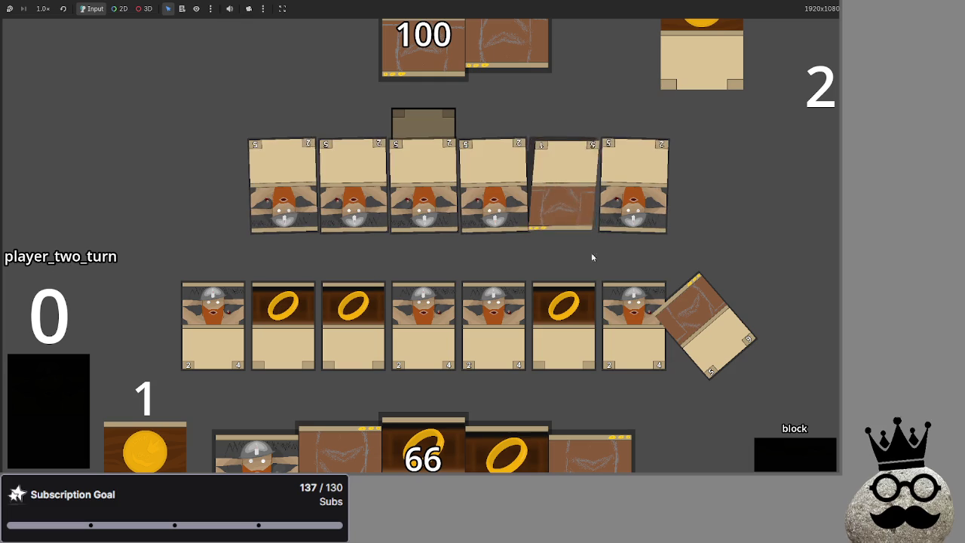
click(494, 312)
click(434, 290)
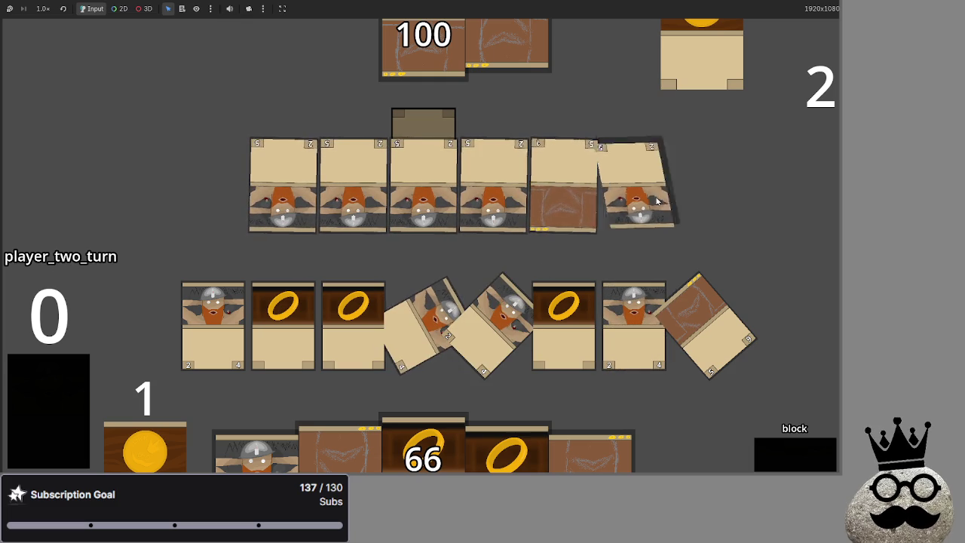
click(212, 317)
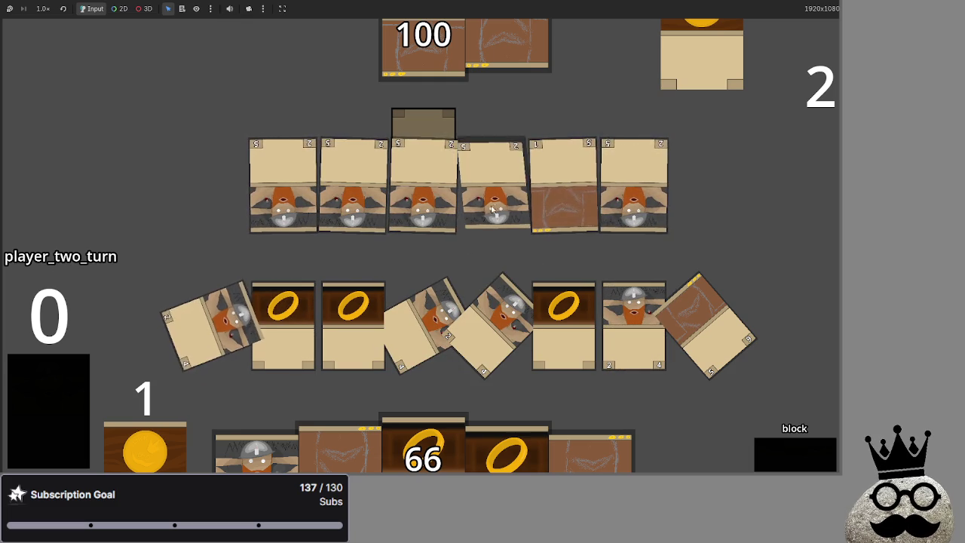
click(790, 445)
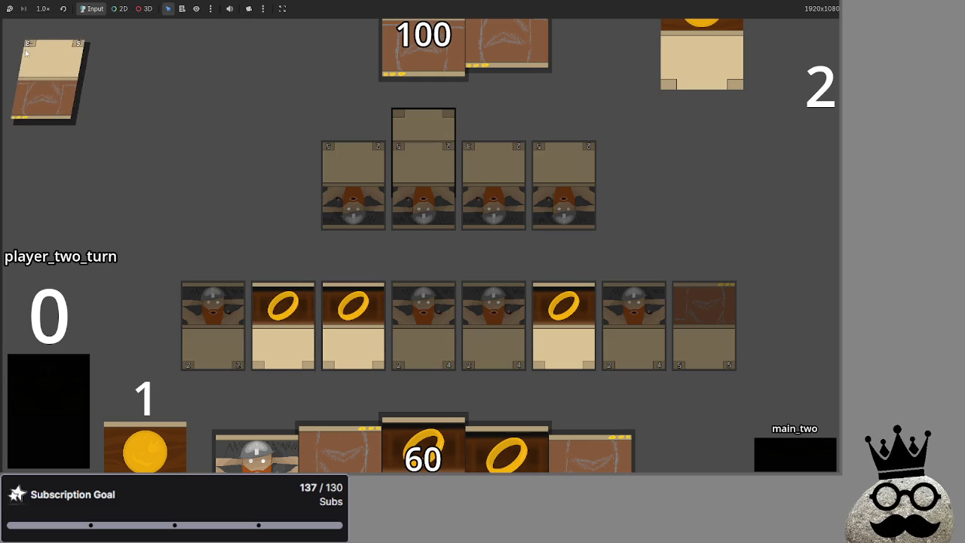
Below the position reset in main.gd, add a line setting card_taking_damage.info.health to the card's max health
key(alt+Tab)
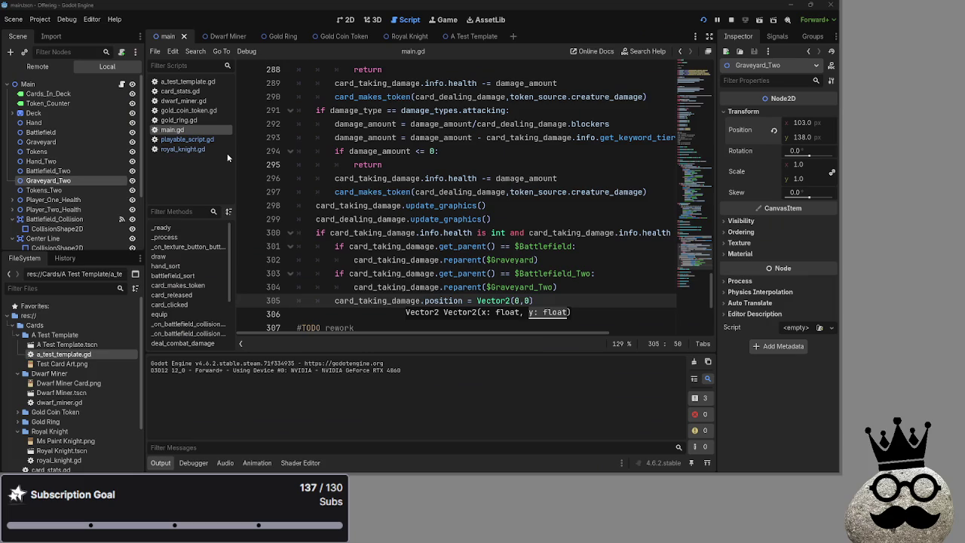
scroll(541, 259, down, 1)
key(Return)
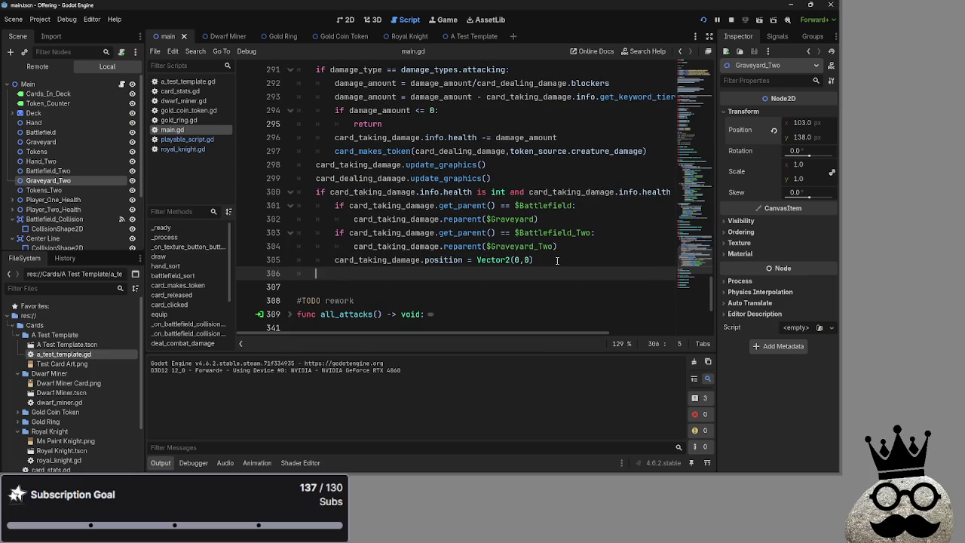
key(BackSpace)
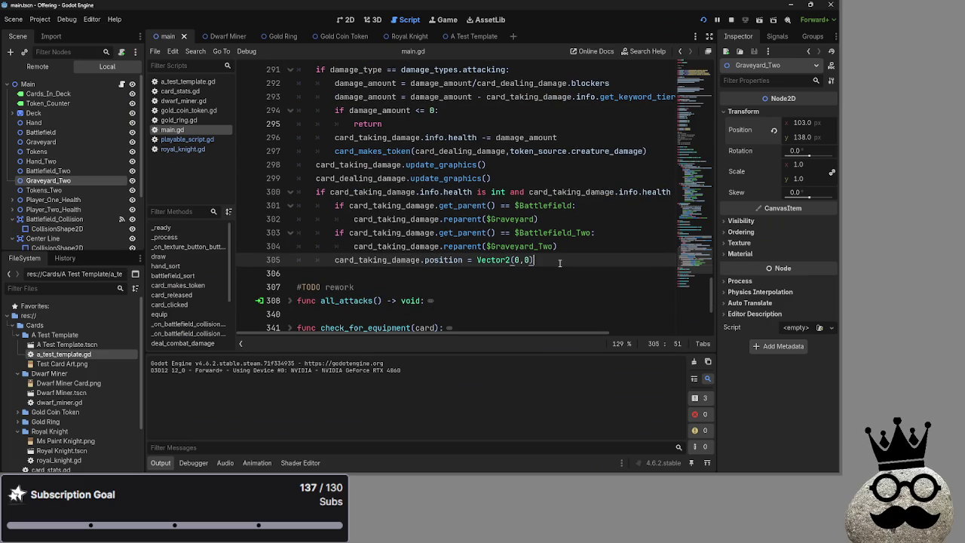
key(Return)
text(card_ta)
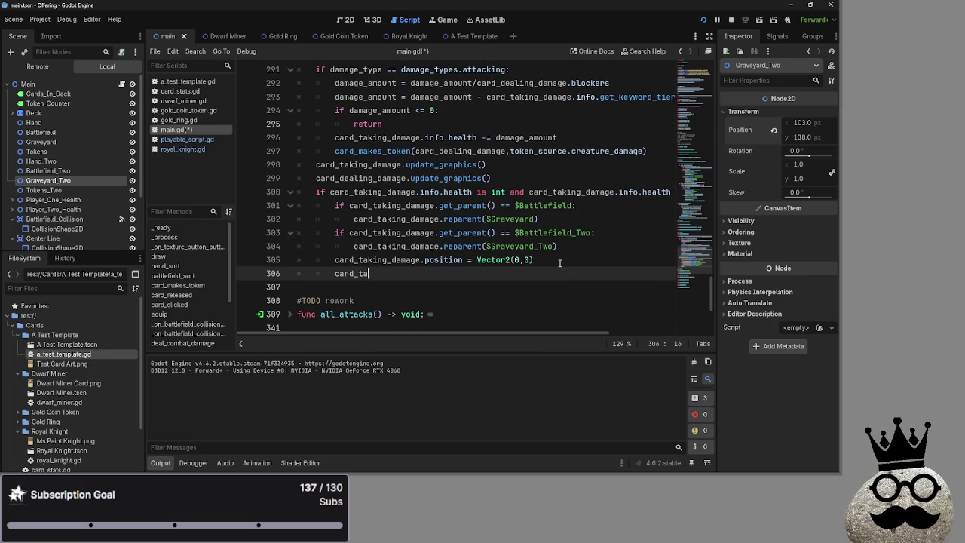
text(ki)
key(Return)
text(.info.health ==)
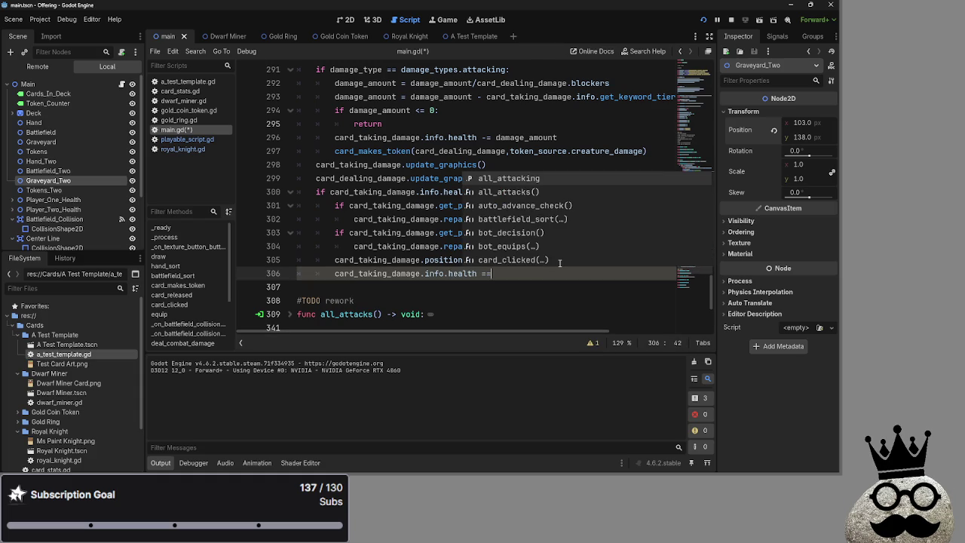
key(BackSpace)
text( card)ta)
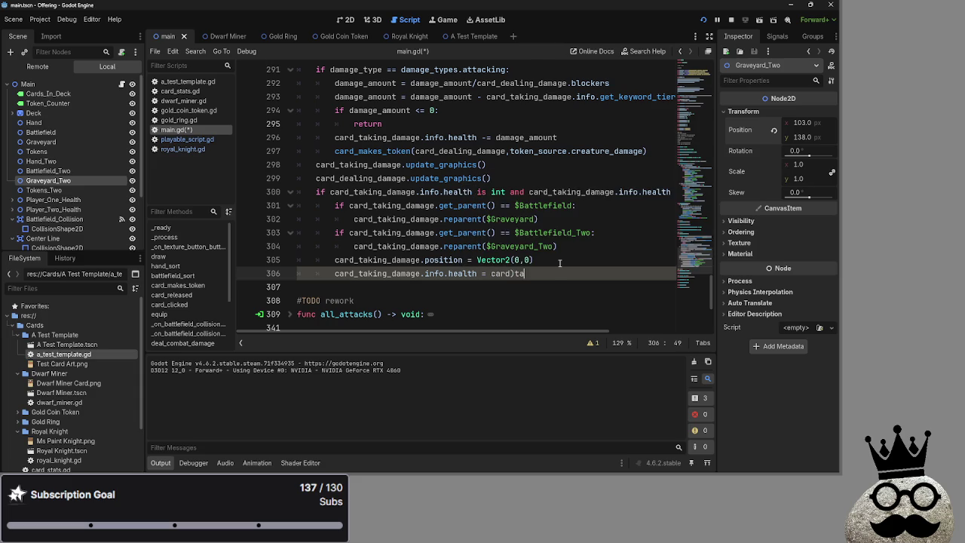
key(BackSpace)
key(BackSpace)
key(BackSpace)
text(_taking)
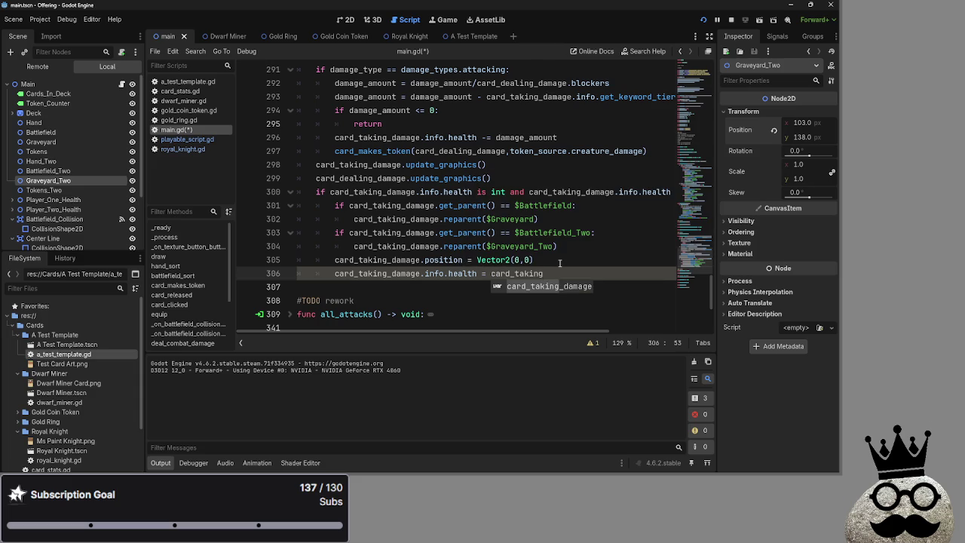
key(Return)
key(BackSpace)
text(.)
key(Escape)
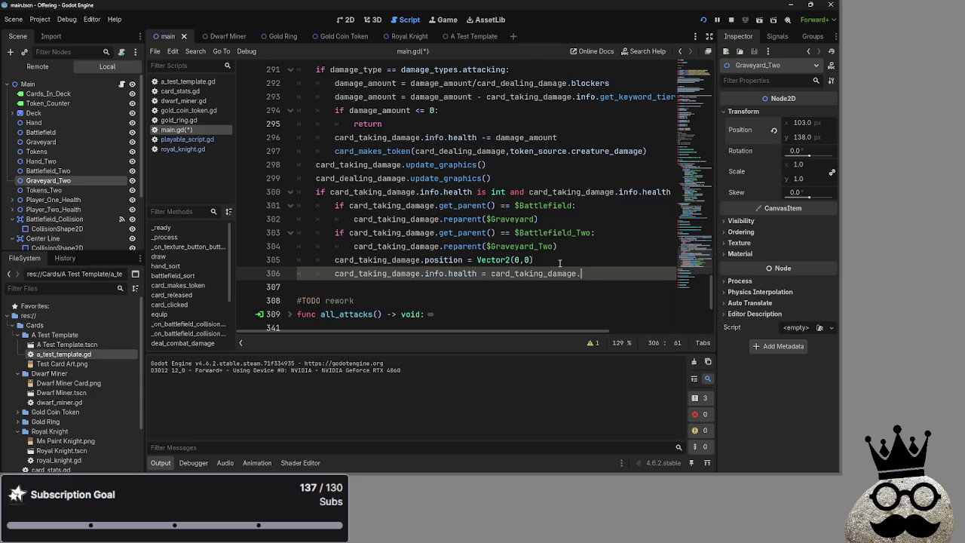
text(mxa)
Open card_stats.gd and scroll to its top
click(179, 90)
scroll(371, 183, up, 10)
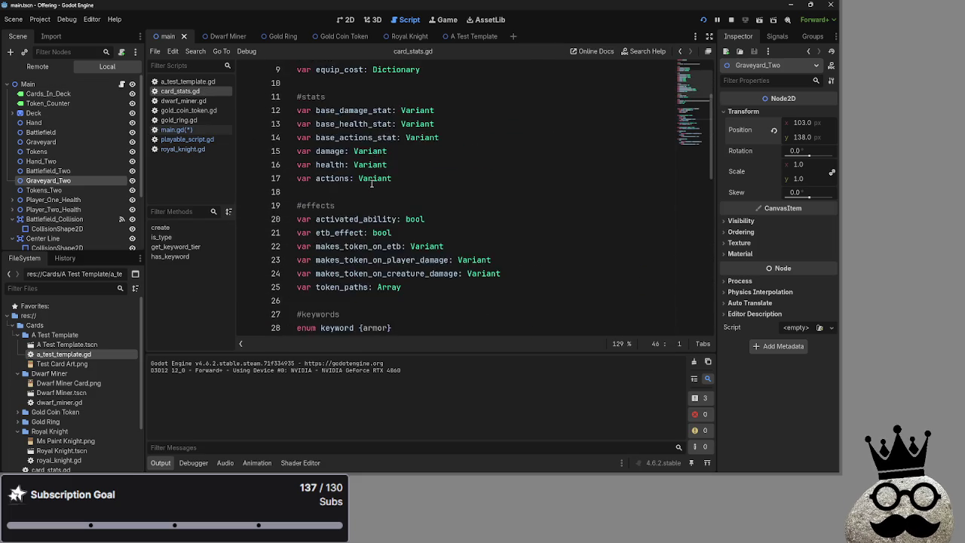
scroll(371, 183, up, 2)
Rename base_damage_stat, base_health_stat and base_actions_stat to base_damage, base_health and base_actions
scroll(395, 198, up, 2)
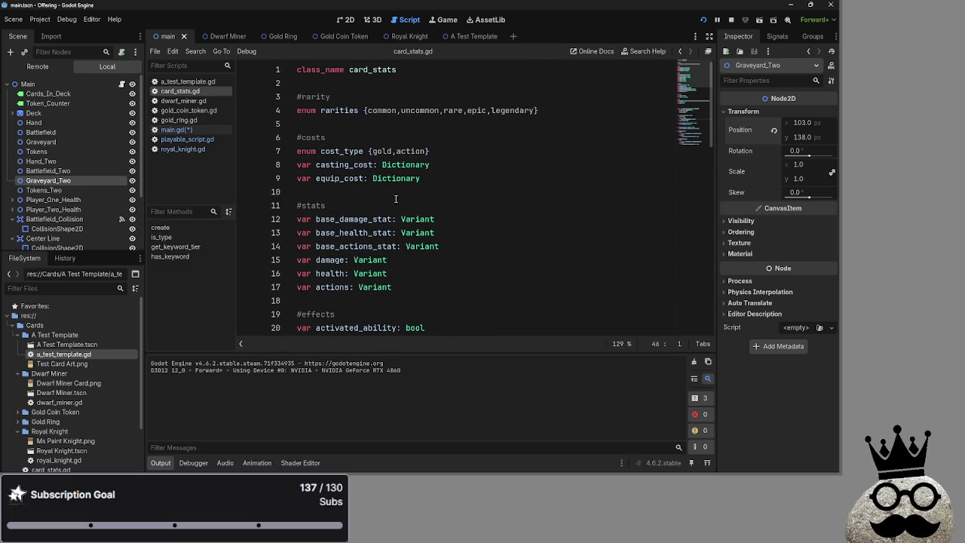
drag(391, 219, 368, 219)
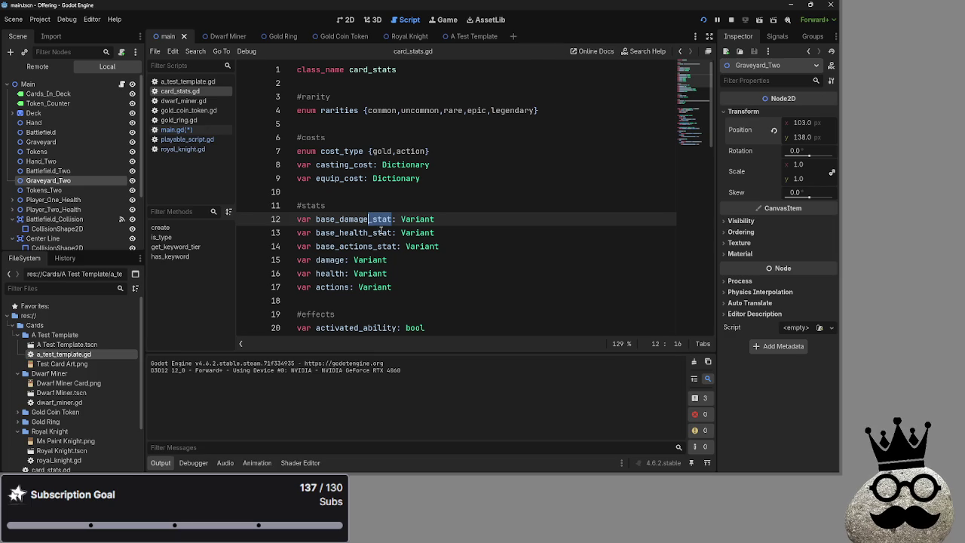
key(BackSpace)
mouse_move(395, 233)
mouse_down()
mouse_move(371, 233)
mouse_move(375, 247)
mouse_up()
key(BackSpace)
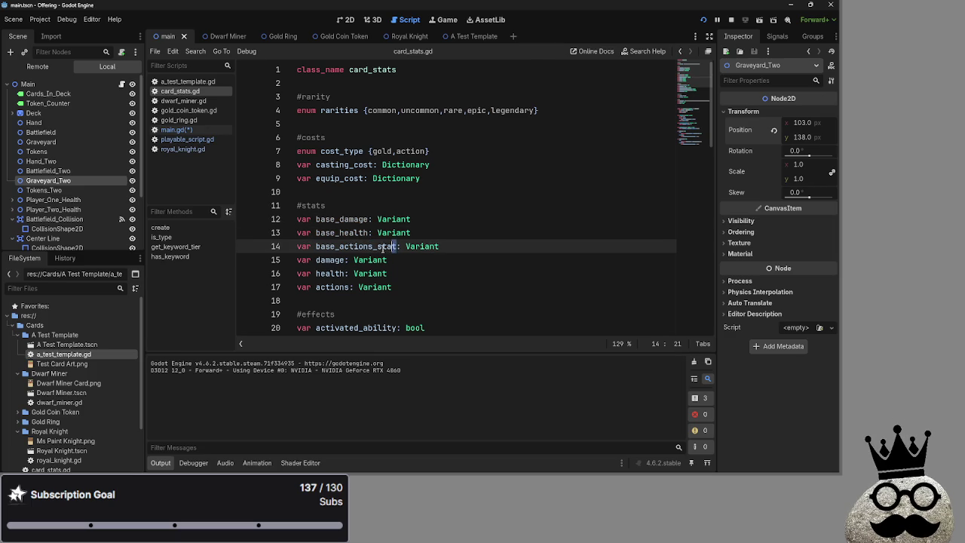
key(BackSpace)
scroll(409, 218, down, 3)
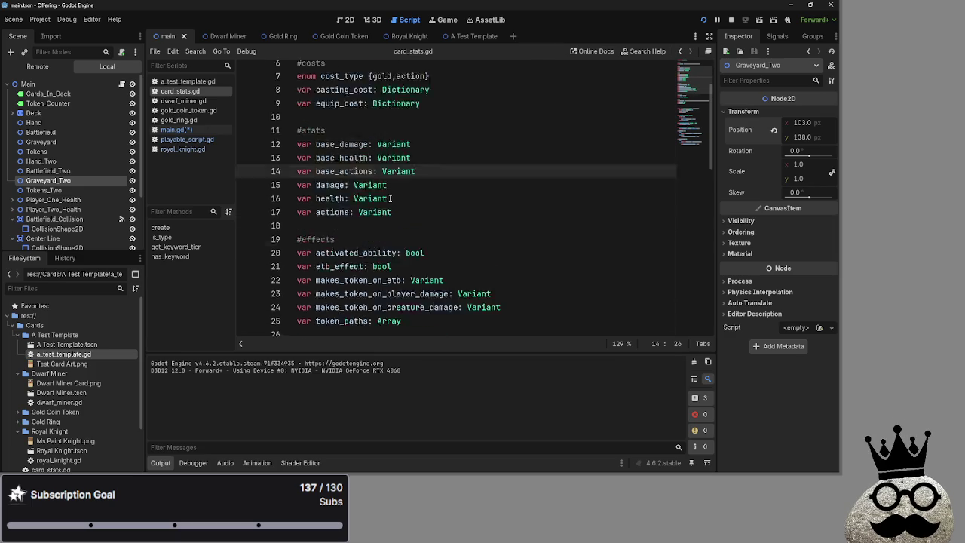
Switch to playable_script.gd and start a text search
click(180, 131)
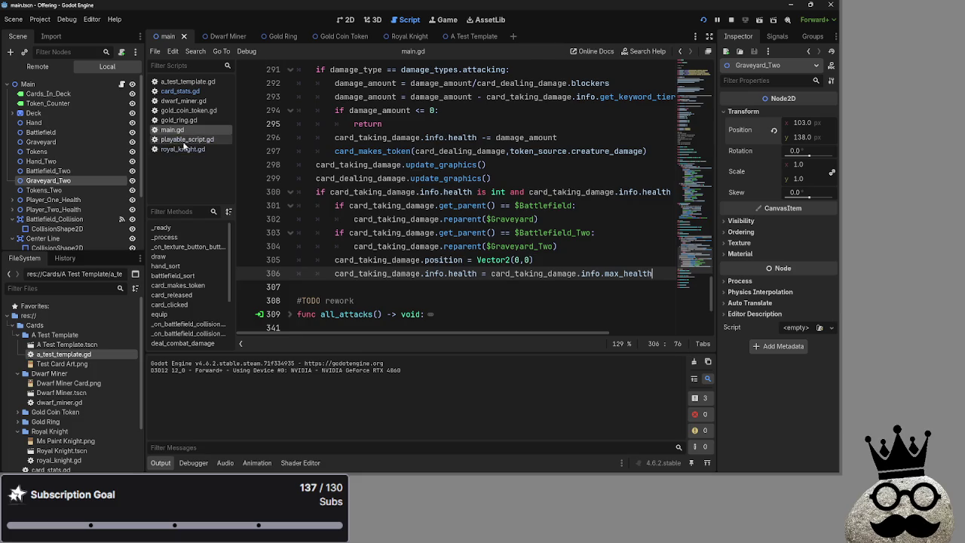
click(187, 139)
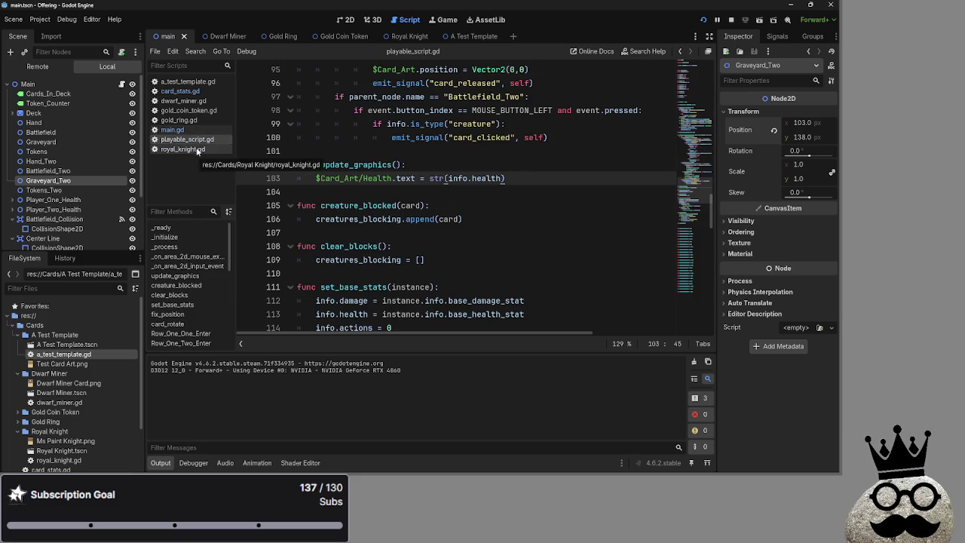
key(ctrl+f)
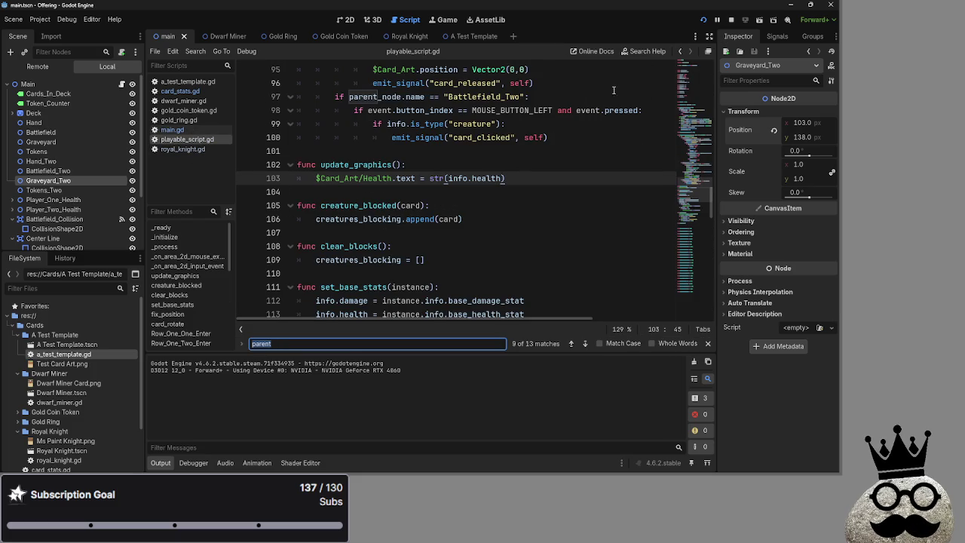
Stop the game, search for base, and remove _stat from the base stat reference on line 112
key(F8)
text(max)
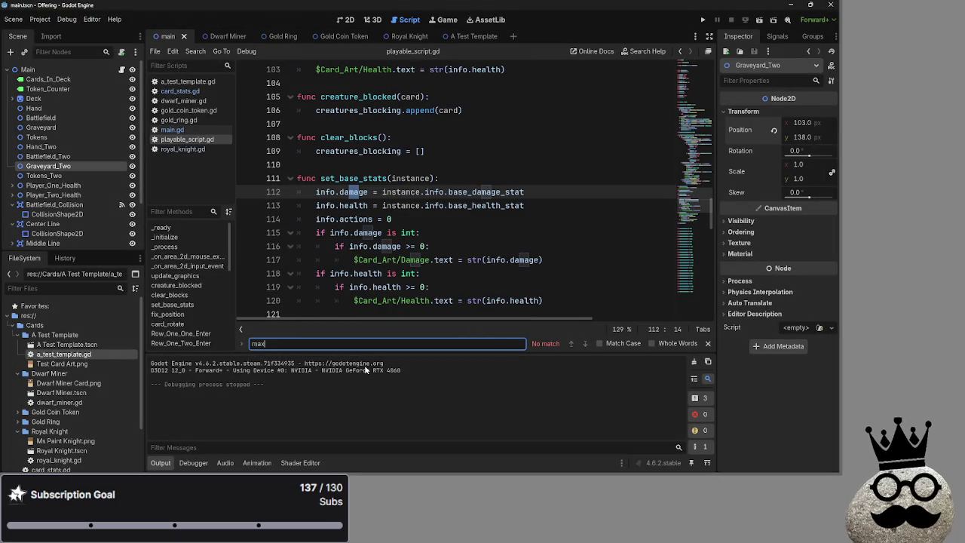
text(_health)
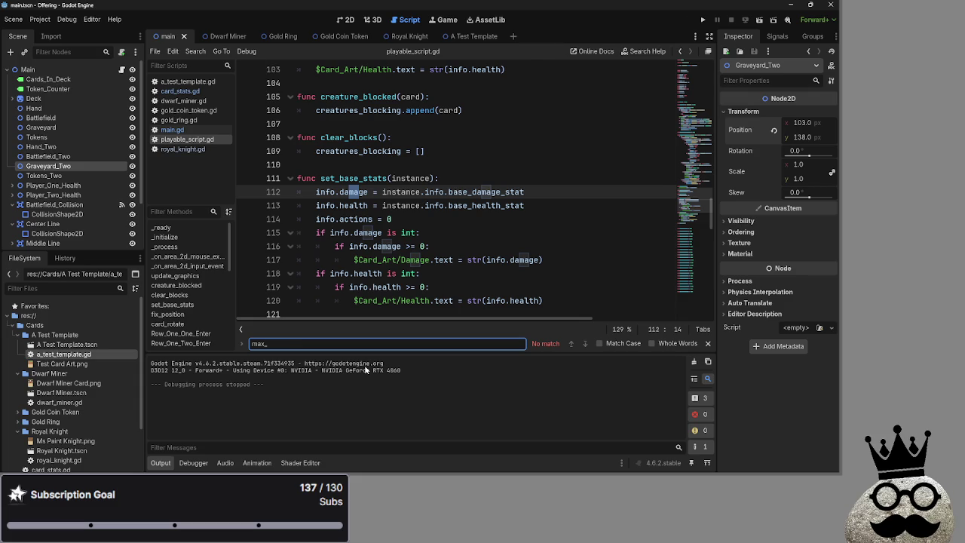
click(410, 299)
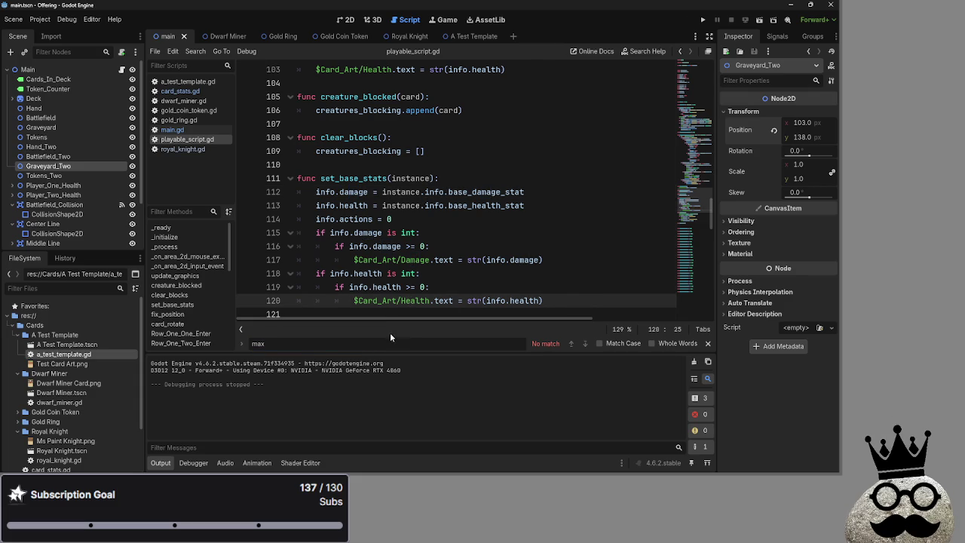
key(BackSpace)
key(BackSpace)
key(BackSpace)
text(base)
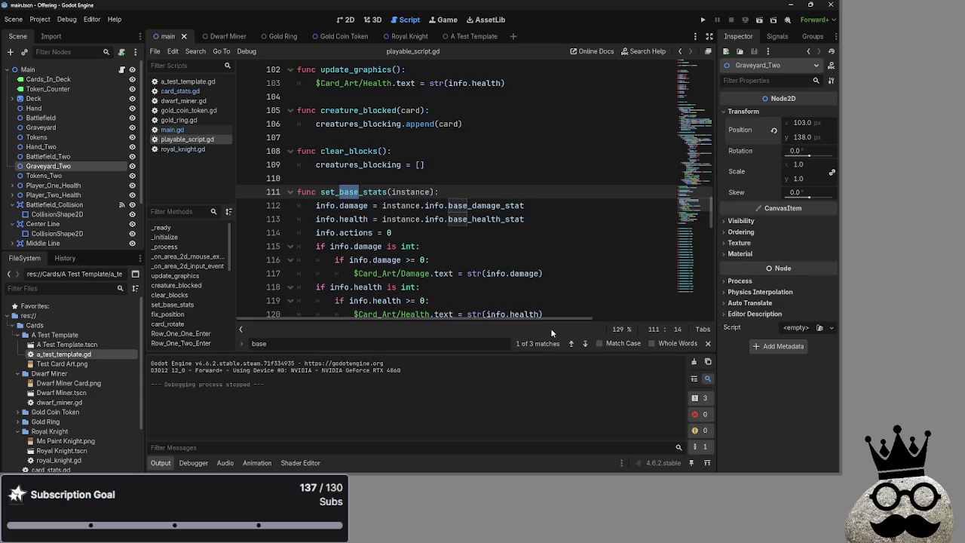
mouse_move(524, 205)
mouse_down()
mouse_move(501, 206)
mouse_move(501, 218)
mouse_up()
key(BackSpace)
key(BackSpace)
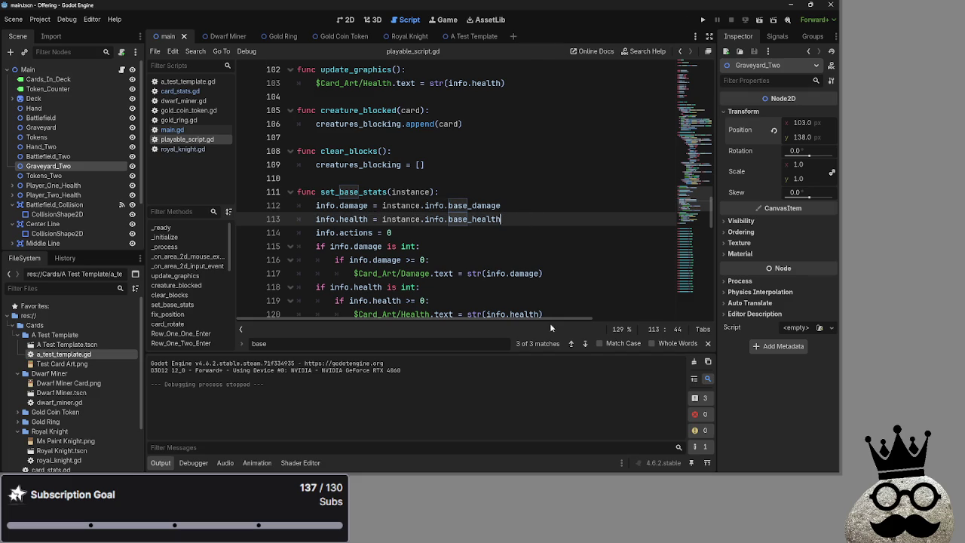
Step through base matches and change base_actions_stat to base_actions on main.gd line 361
click(585, 346)
click(585, 347)
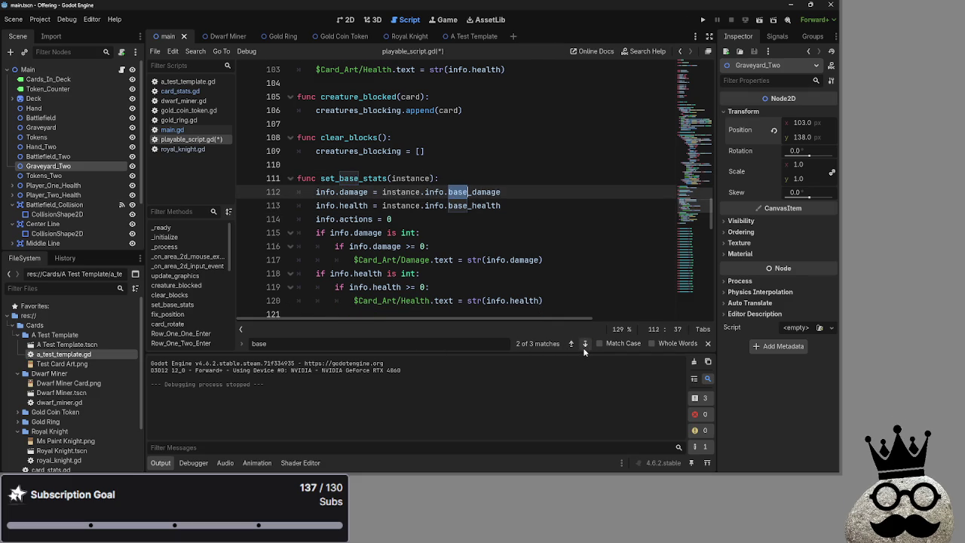
click(585, 346)
click(172, 129)
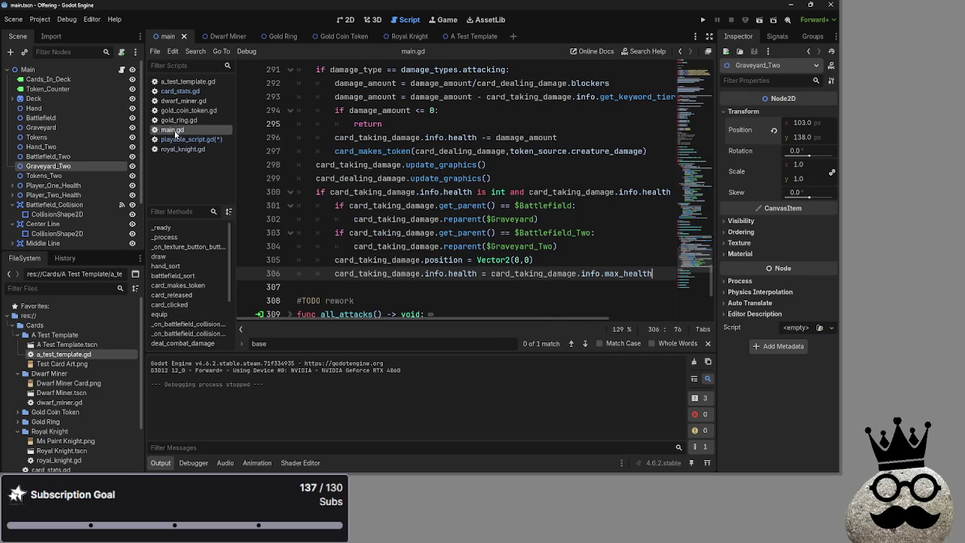
click(580, 346)
click(580, 346)
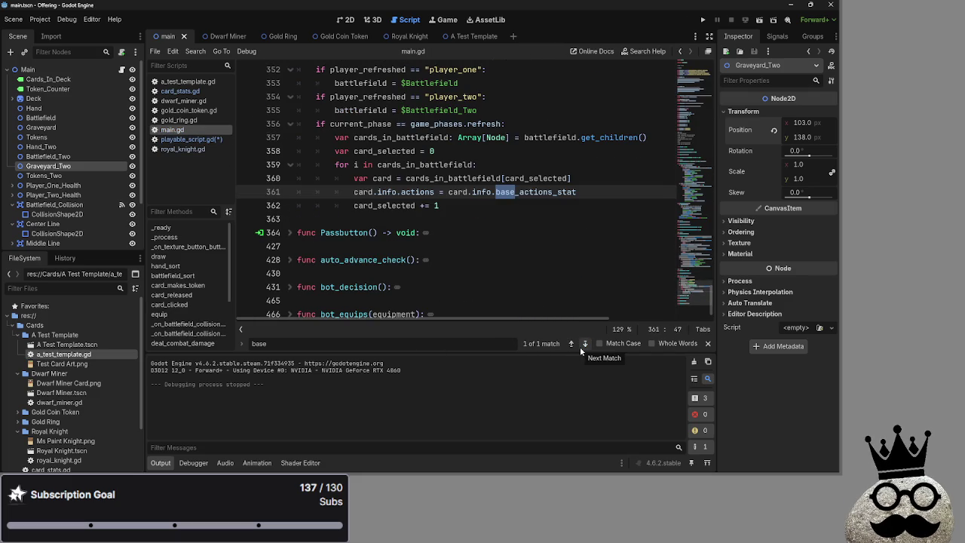
drag(577, 191, 549, 192)
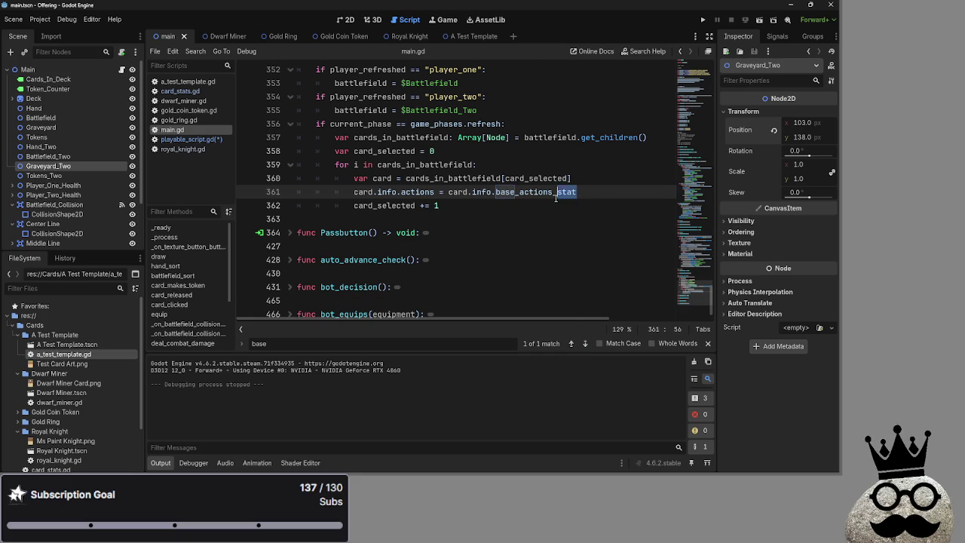
key(BackSpace)
Close the search and save all modified scripts
key(alt+Left)
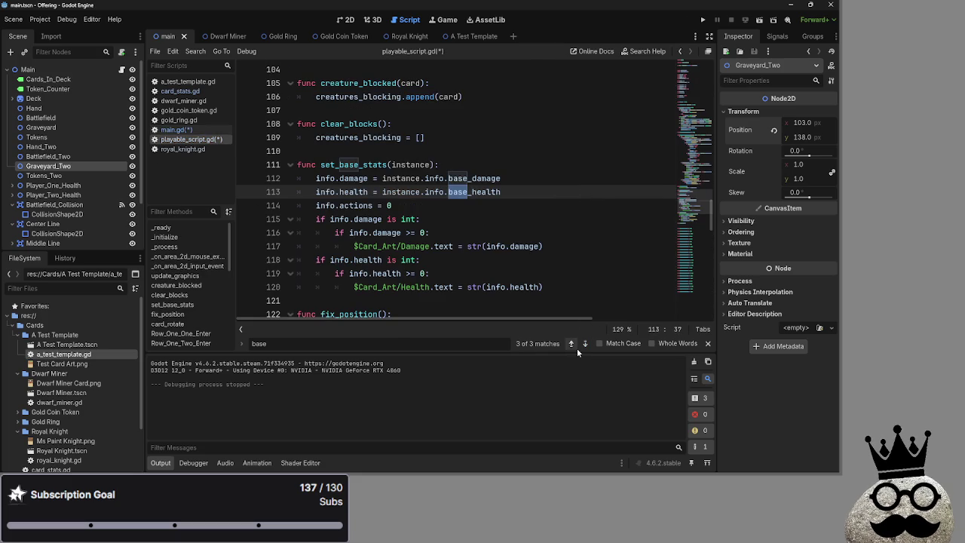
click(707, 343)
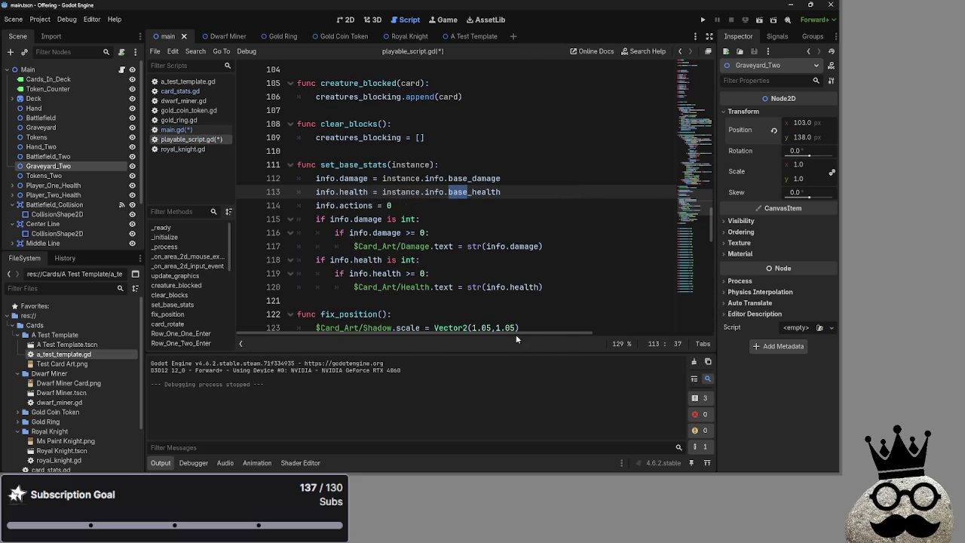
click(505, 205)
key(ctrl+s)
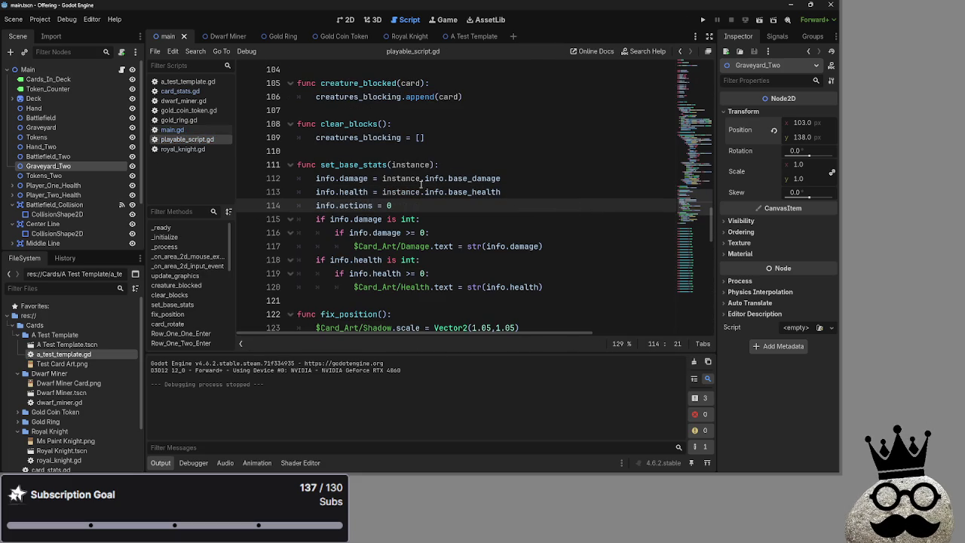
Back in main.gd, collapse refresh_actions and place the caret at the health-reset line 306
click(195, 131)
scroll(505, 218, up, 2)
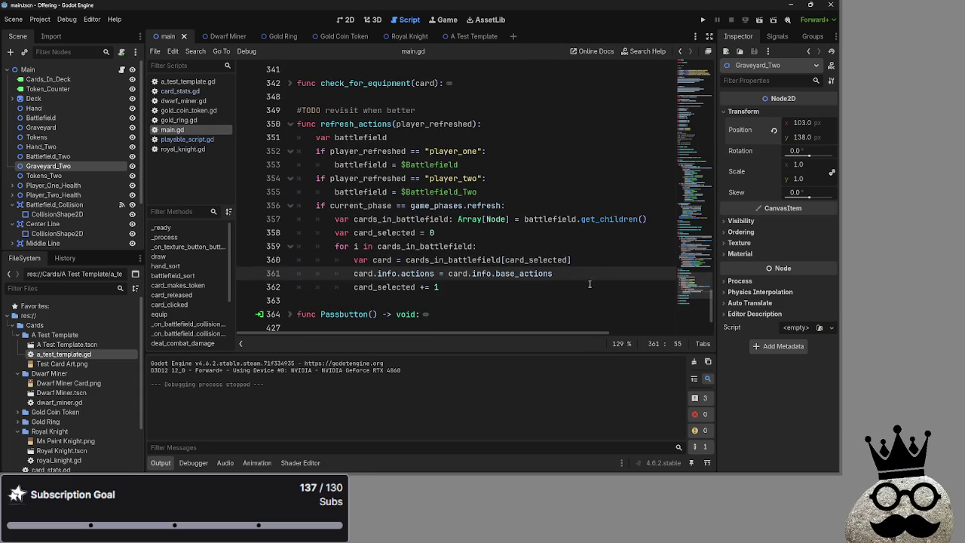
click(478, 292)
click(189, 137)
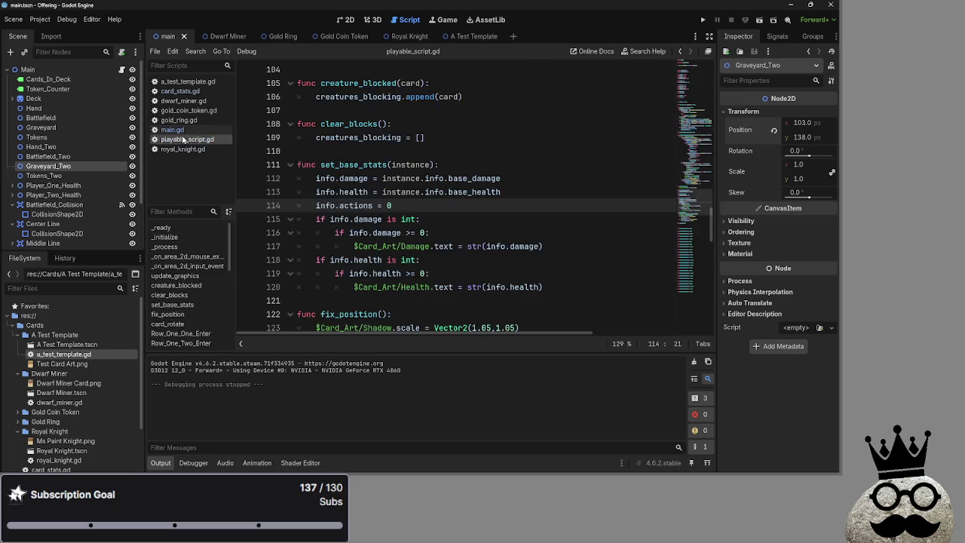
click(189, 130)
click(189, 137)
click(188, 131)
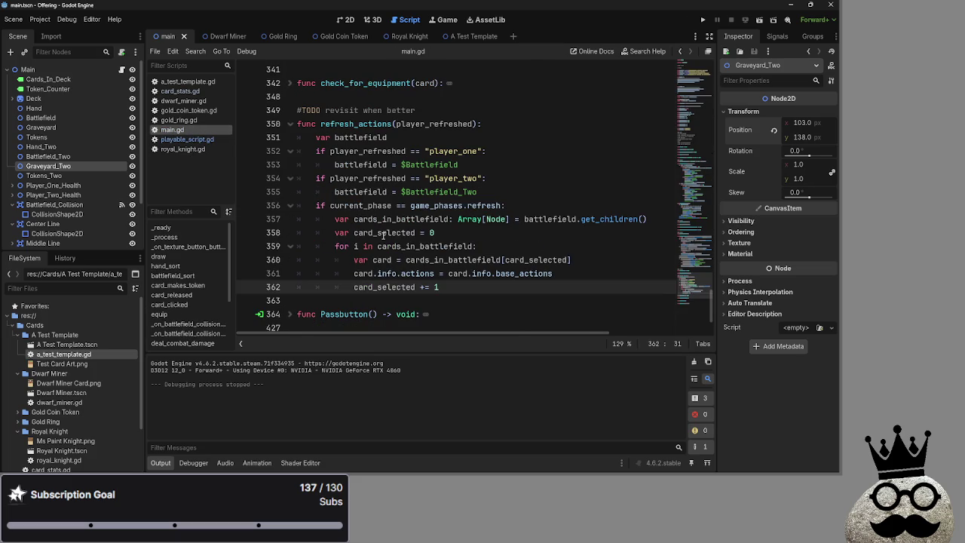
click(291, 124)
scroll(643, 278, up, 10)
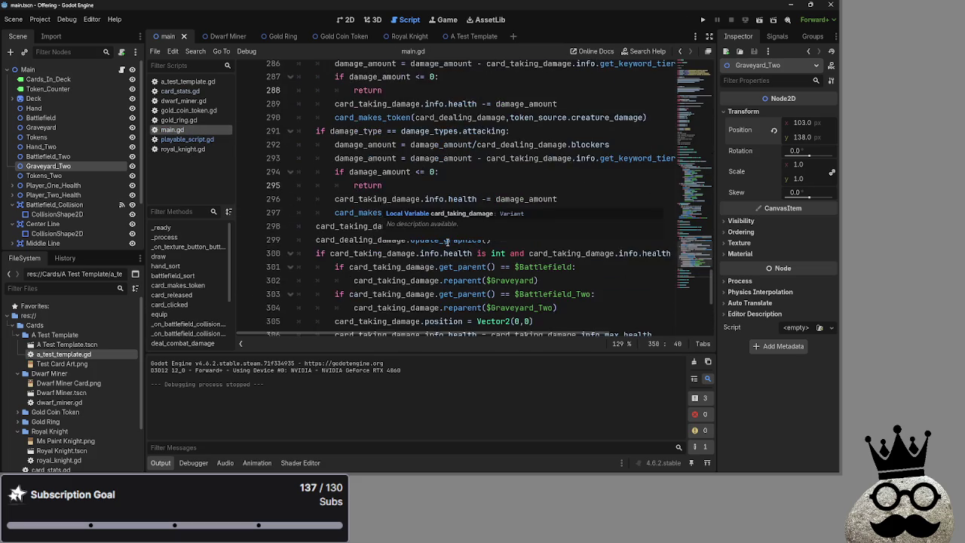
click(658, 258)
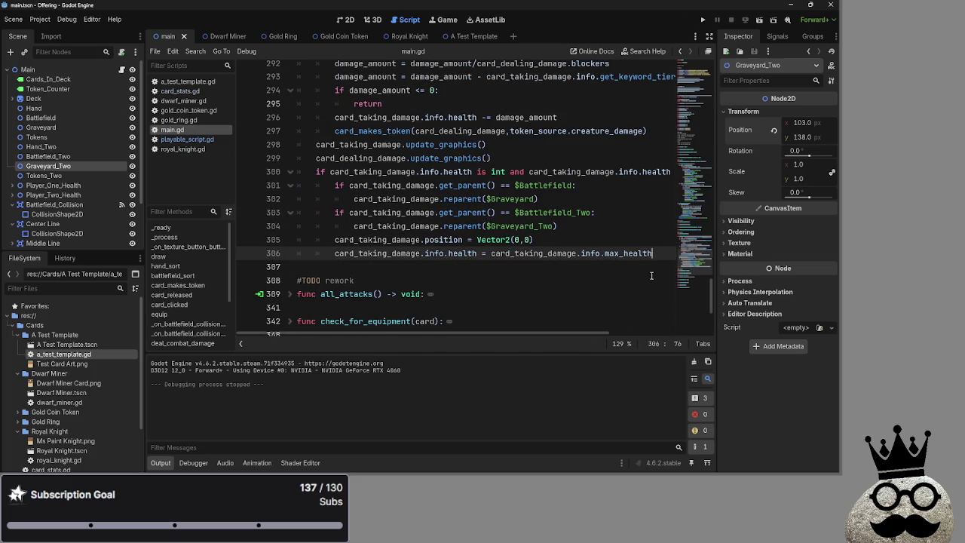
Run the project, then drop _stat from base stats in the open card script and a_test_template.gd
click(702, 21)
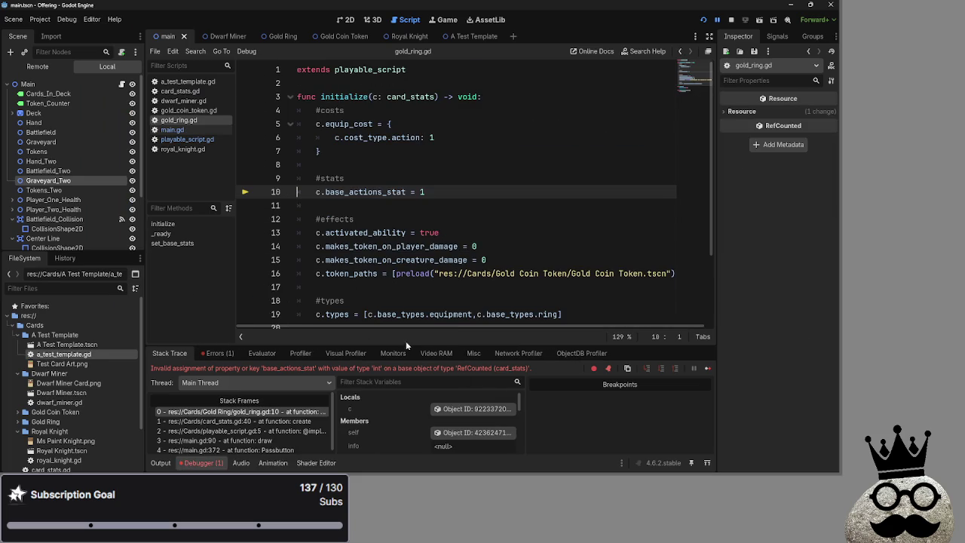
drag(405, 191, 383, 192)
key(BackSpace)
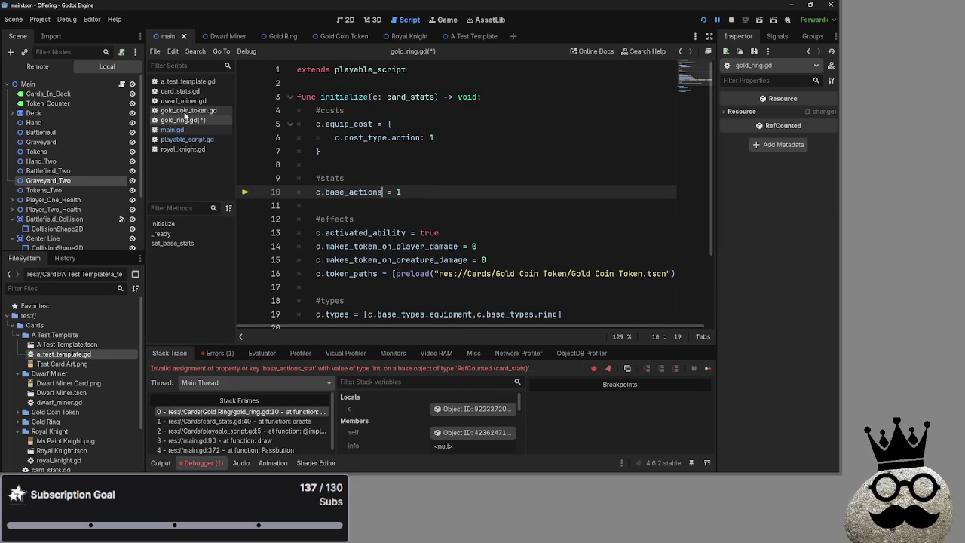
click(185, 81)
scroll(416, 234, up, 3)
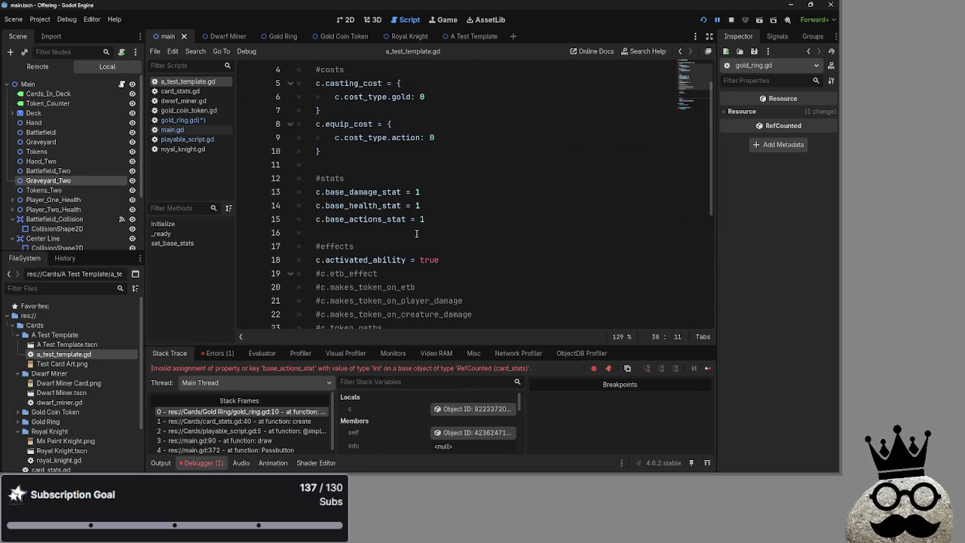
click(408, 220)
key(BackSpace)
mouse_move(405, 206)
mouse_down()
mouse_move(377, 207)
mouse_move(382, 195)
mouse_up()
key(BackSpace)
Remove _stat from the base stats in dwarf_miner.gd and royal_knight.gd
key(BackSpace)
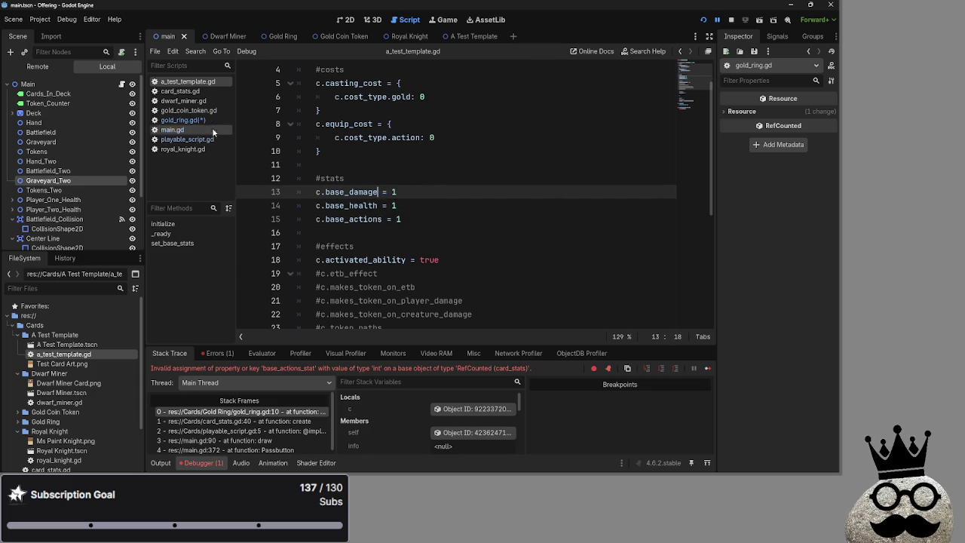
click(186, 101)
mouse_move(408, 151)
mouse_down()
mouse_move(382, 150)
mouse_move(380, 123)
mouse_up()
key(BackSpace)
key(BackSpace)
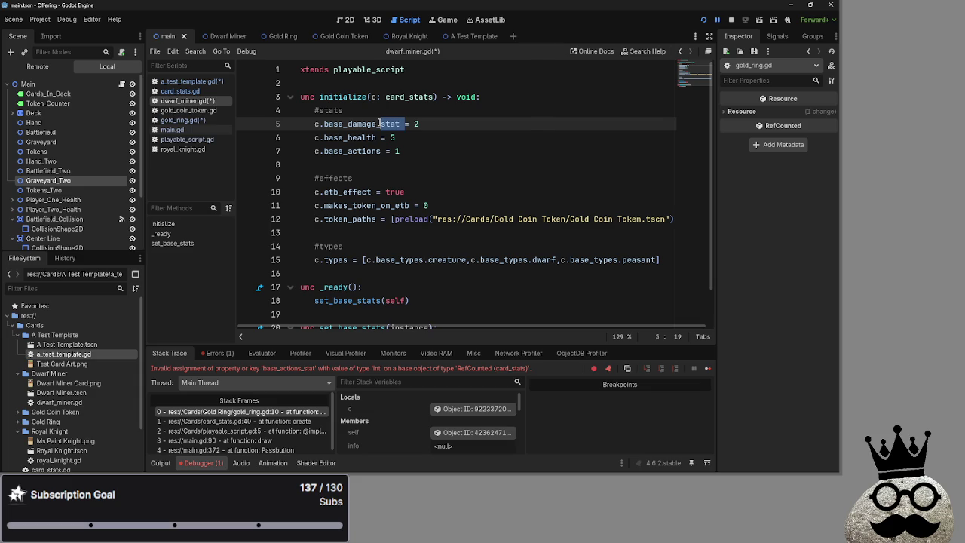
key(BackSpace)
key(BackSpace)
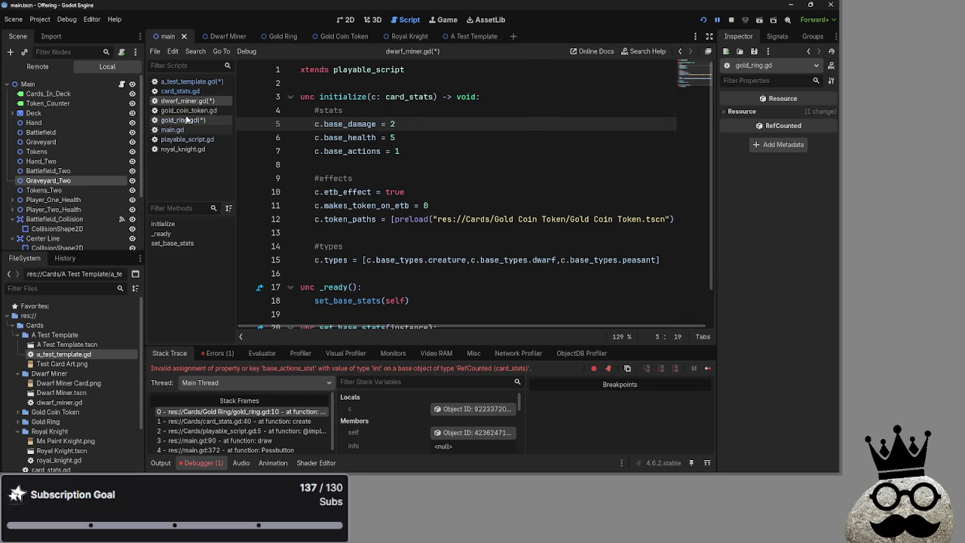
click(189, 110)
click(192, 121)
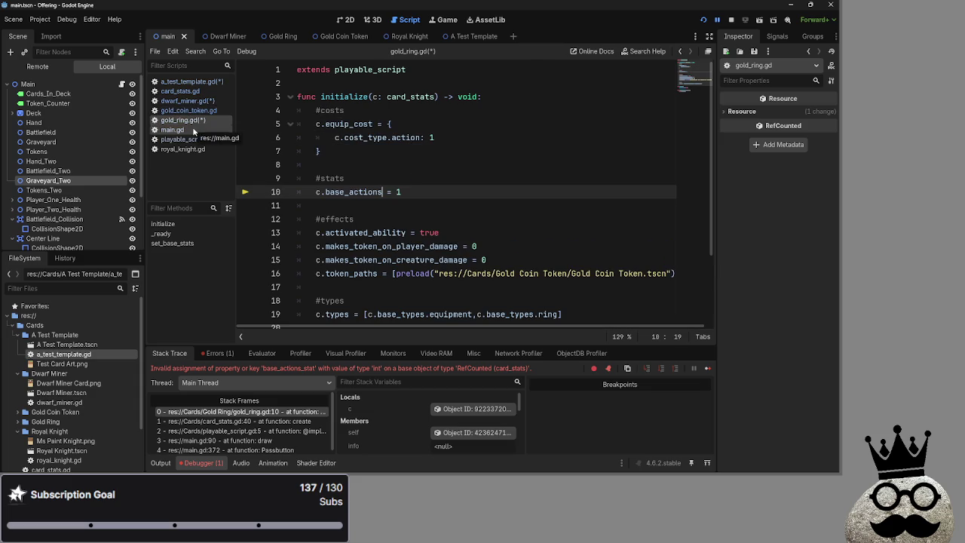
click(201, 148)
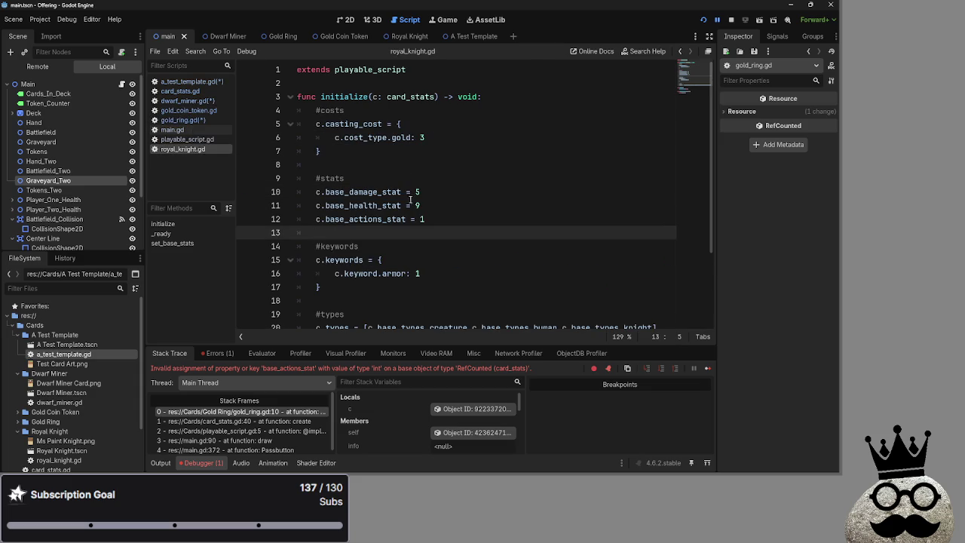
mouse_move(402, 191)
mouse_down()
mouse_move(378, 191)
mouse_move(377, 205)
mouse_move(405, 219)
mouse_move(381, 218)
mouse_up()
key(BackSpace)
key(BackSpace)
key(BackSpace)
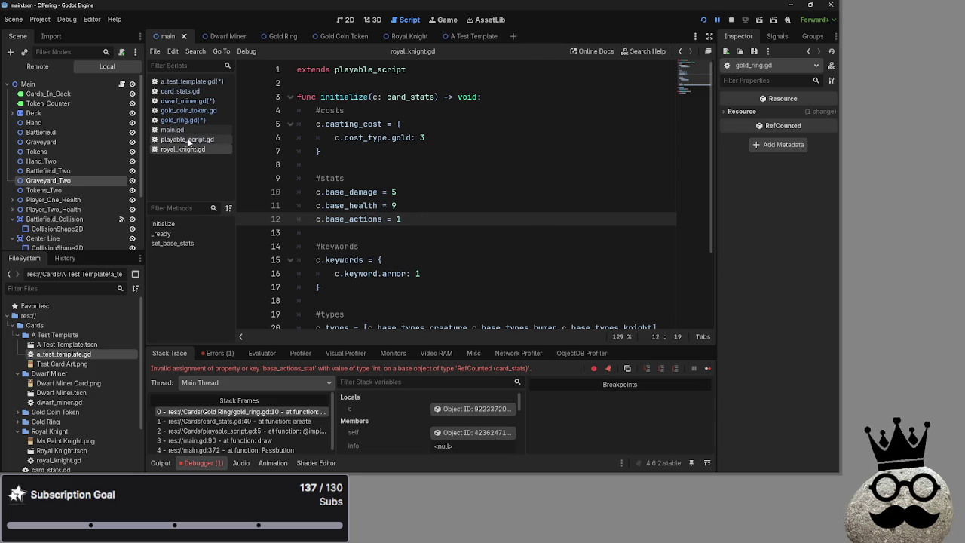
Save all edited scripts and stop the crashed game run
key(ctrl+s)
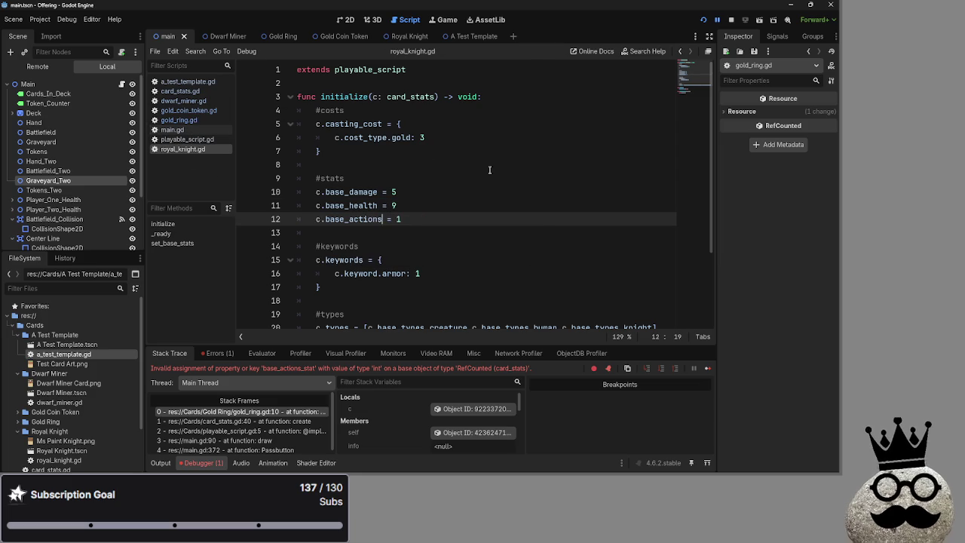
click(179, 120)
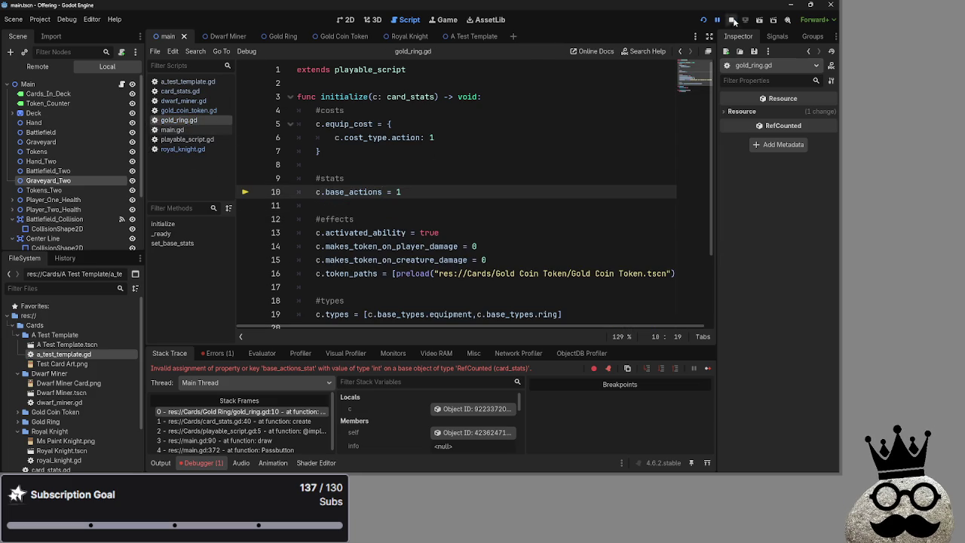
click(732, 21)
Rerun the game, block with the fourth board card, and advance to damage
key(F5)
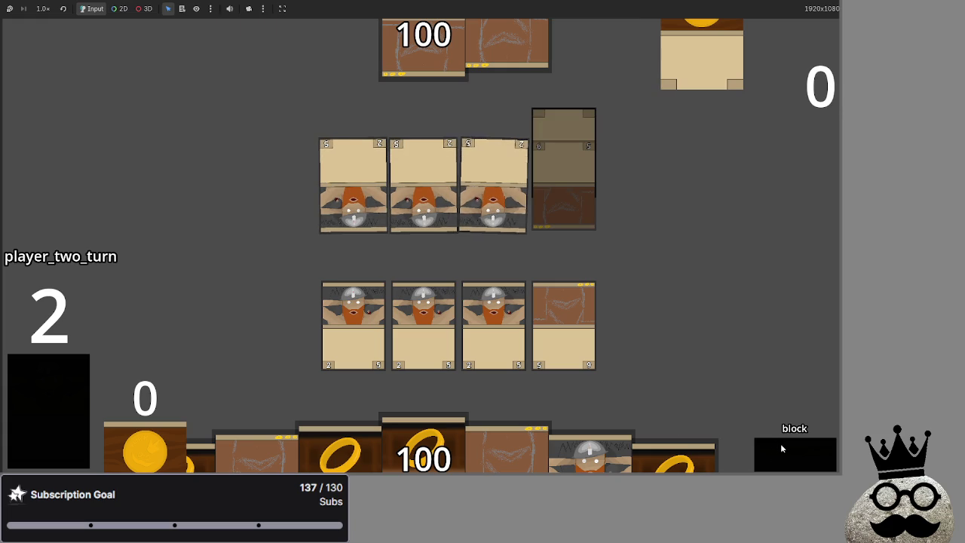
click(540, 290)
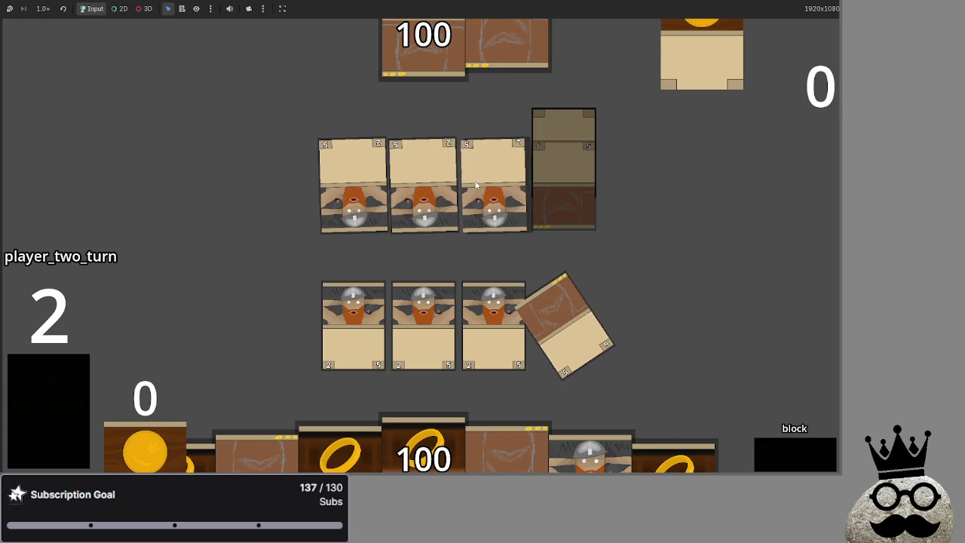
click(800, 453)
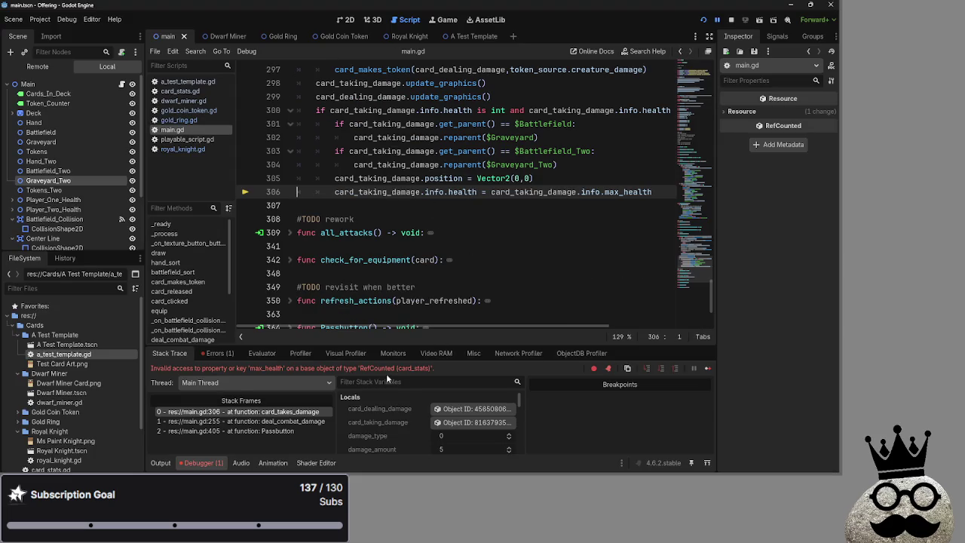
On line 306 of main.gd, replace max_health with base_health in the health reset
drag(265, 368, 437, 368)
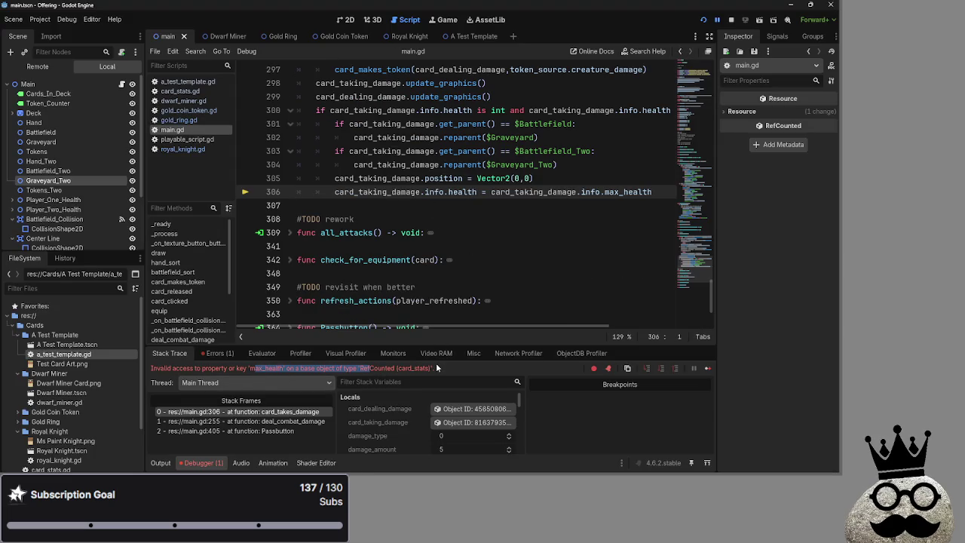
click(233, 364)
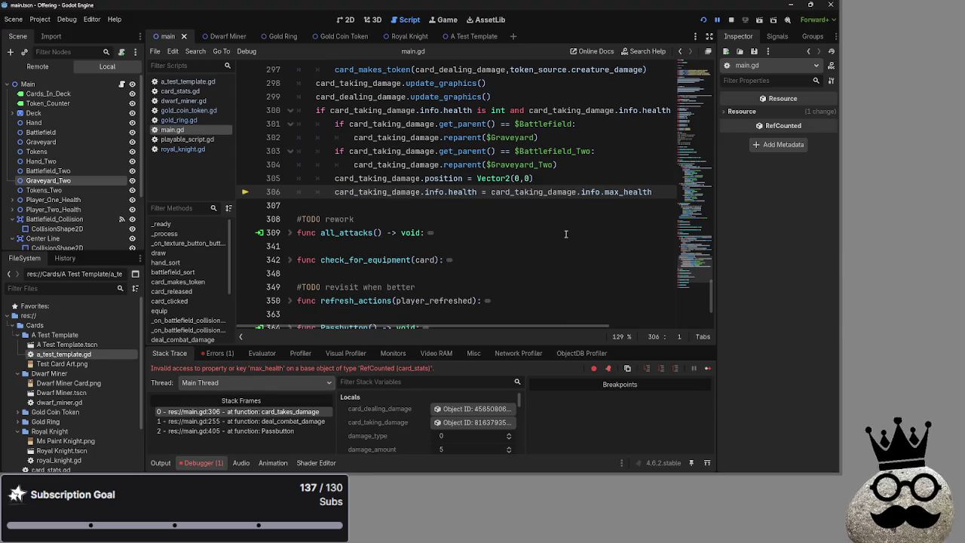
double_click(619, 192)
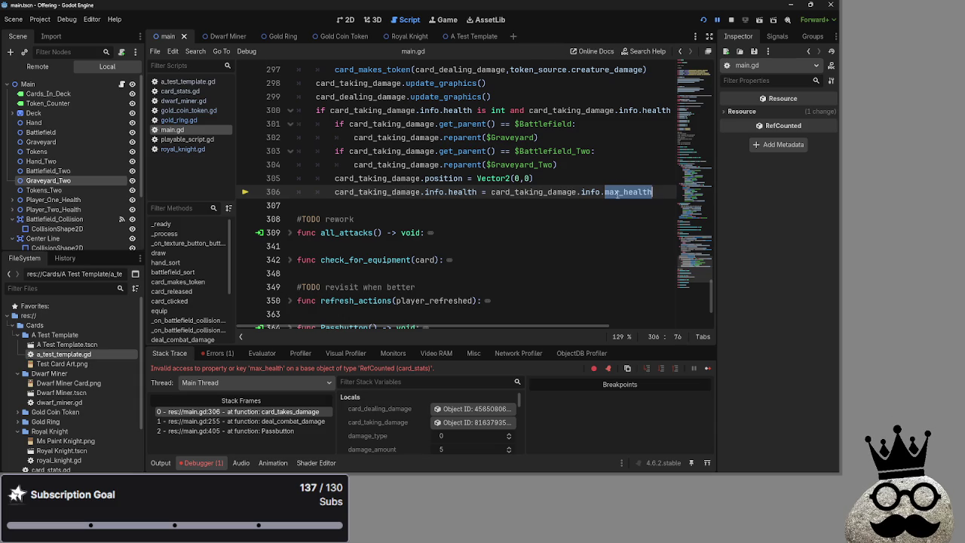
click(619, 192)
drag(620, 192, 603, 191)
text(base)
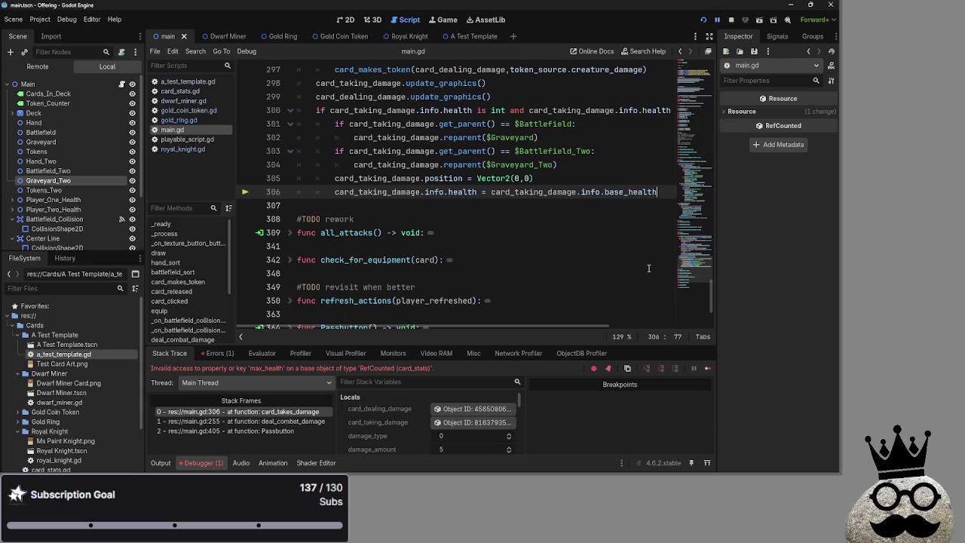
Run the project, play a hand card and advance player one's turn to the refresh phase
click(700, 20)
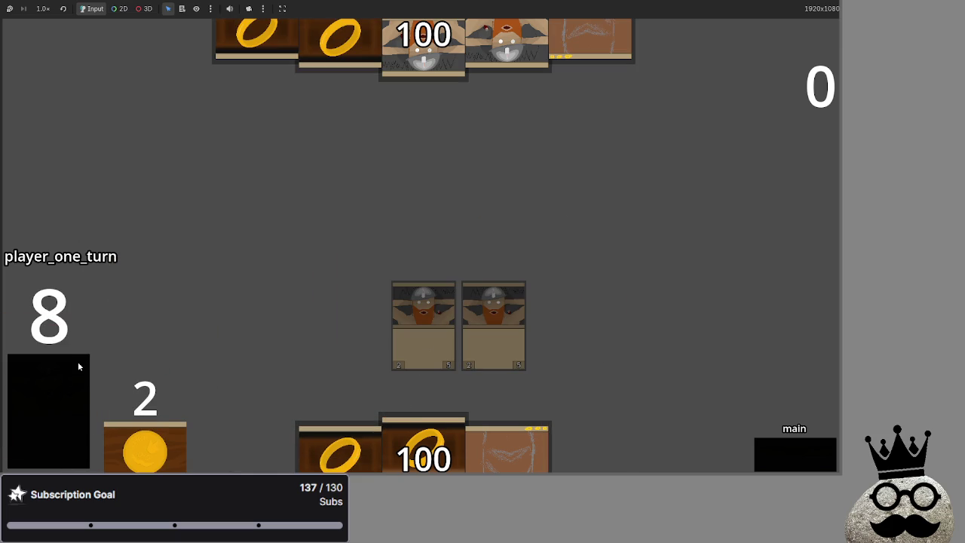
click(472, 450)
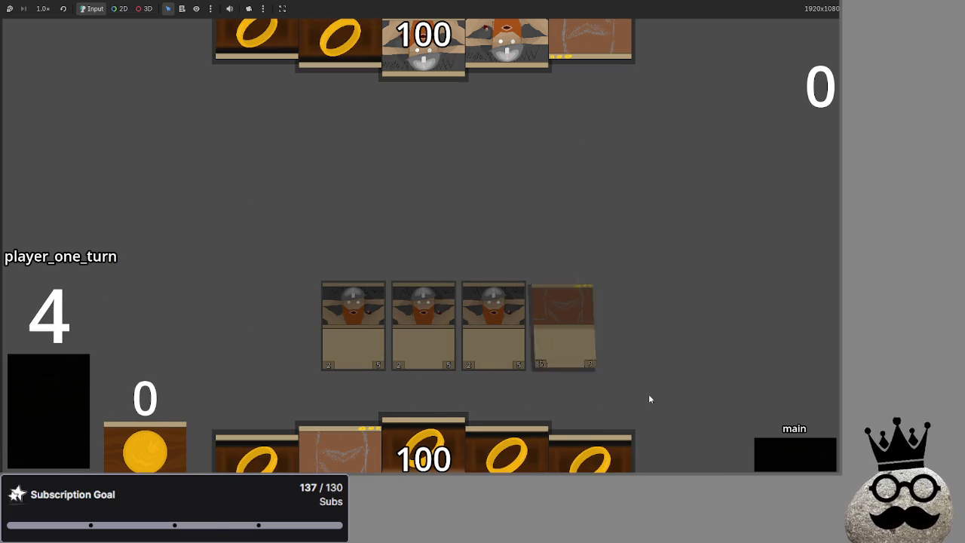
click(783, 457)
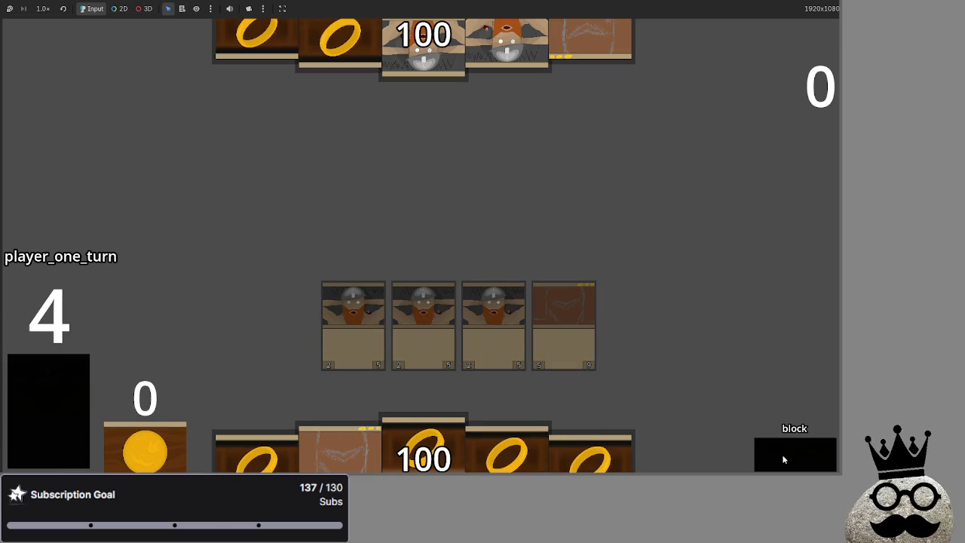
click(783, 459)
click(783, 459)
click(783, 459)
click(783, 459)
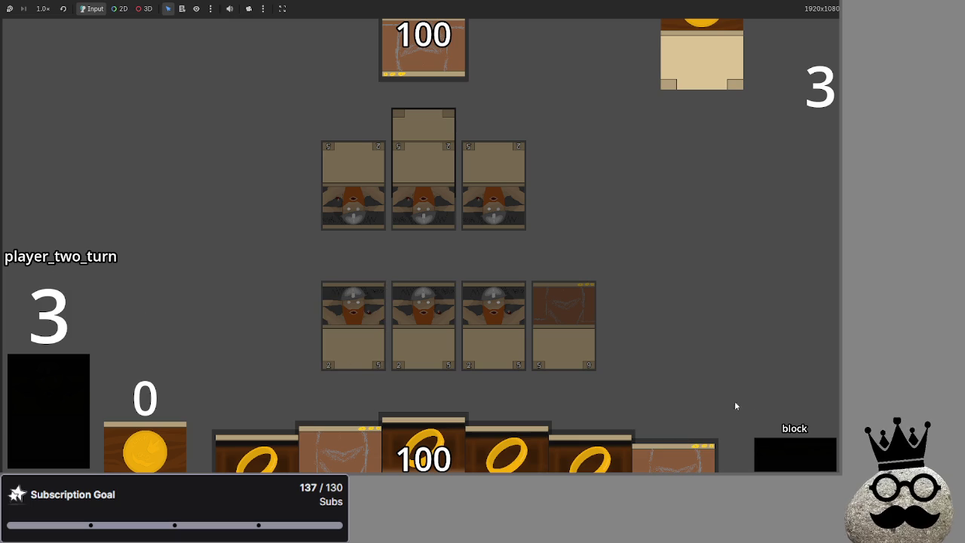
Advance through damage and end of turn, then refresh the board and draw
click(792, 466)
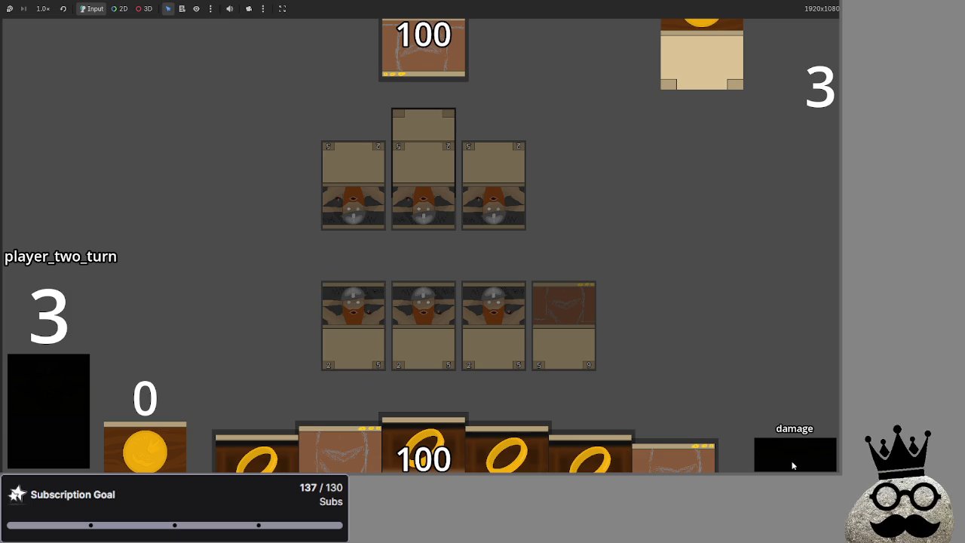
click(792, 466)
click(792, 466)
click(792, 466)
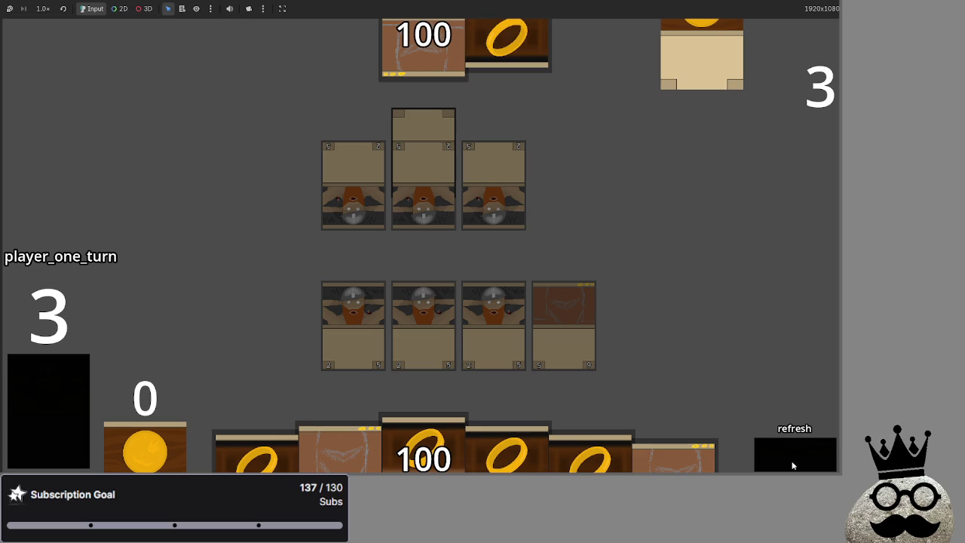
click(792, 466)
click(792, 466)
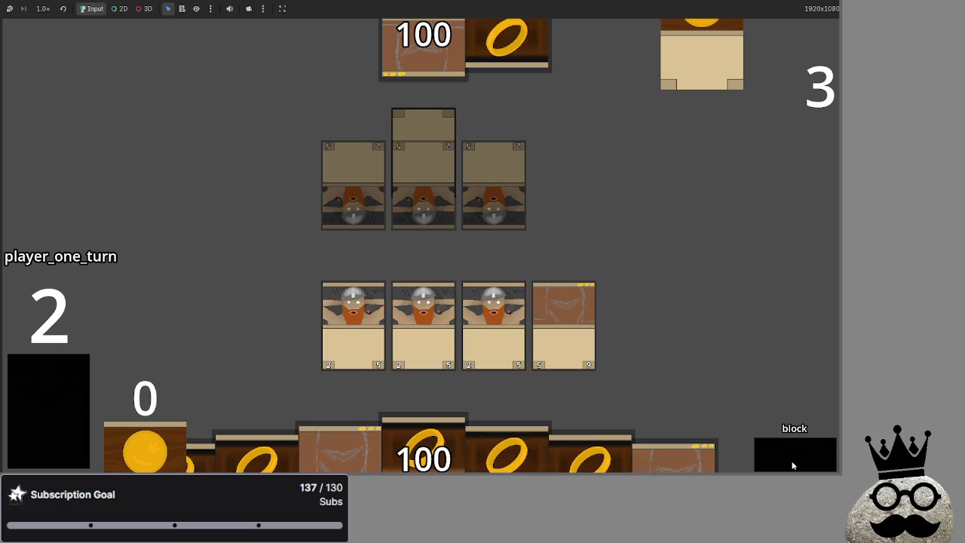
Pass to player two, block an attacker with a bottom-row card and resolve combat damage
click(792, 466)
click(792, 465)
click(792, 465)
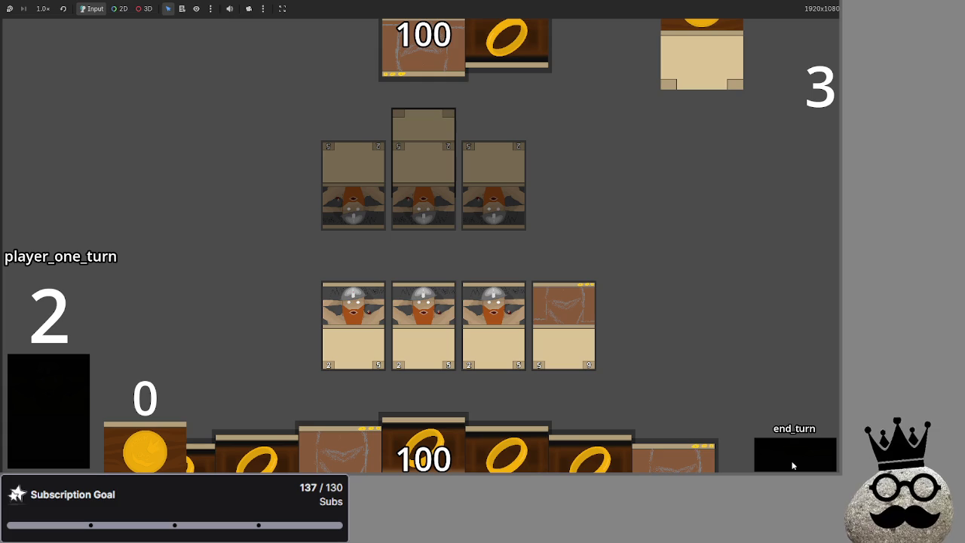
click(792, 466)
click(792, 466)
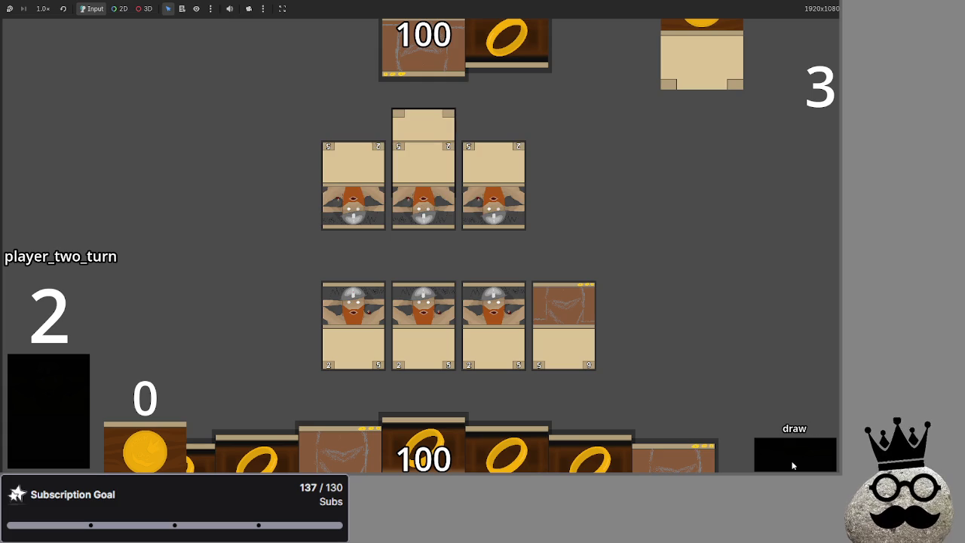
click(792, 465)
click(792, 466)
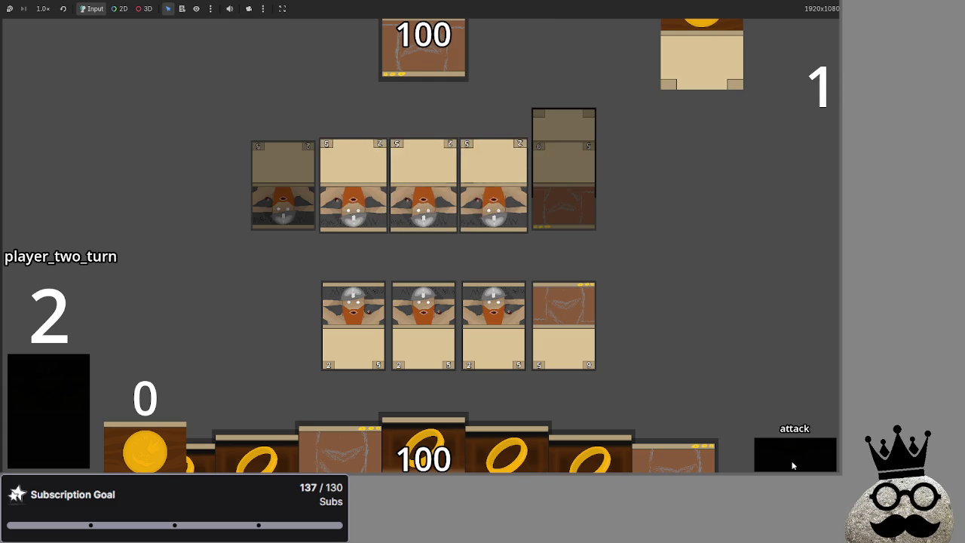
click(792, 465)
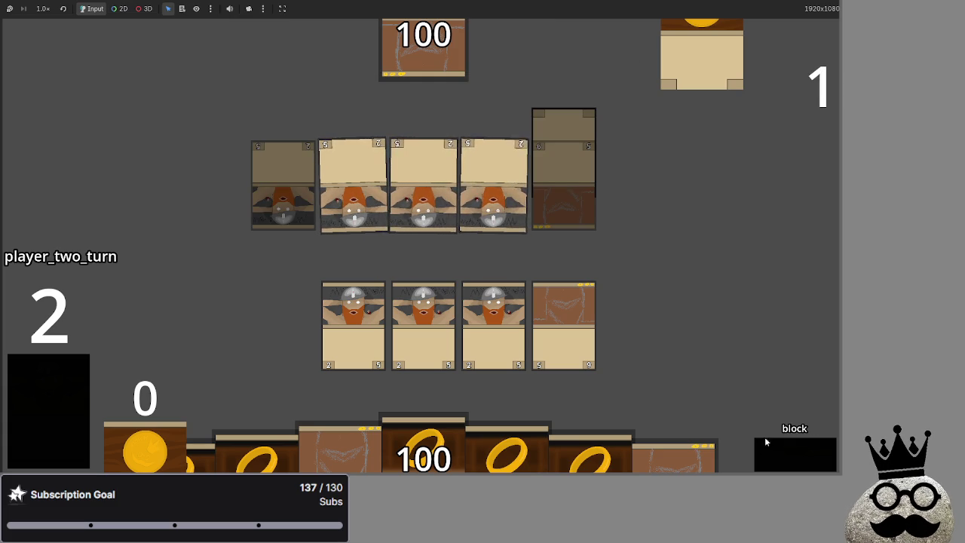
click(547, 306)
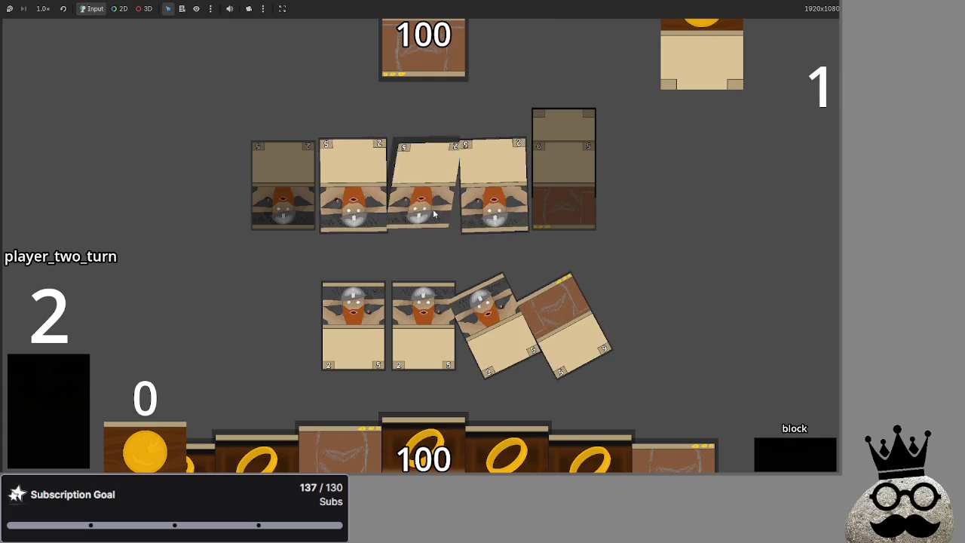
click(773, 449)
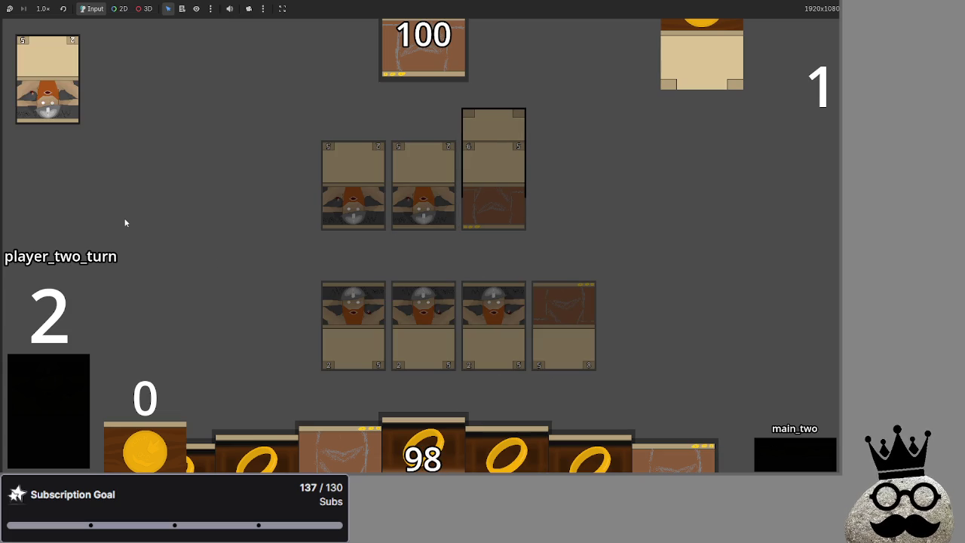
Start a new line 307 in main.gd with card_taking_damage after the health reset
key(alt+Tab)
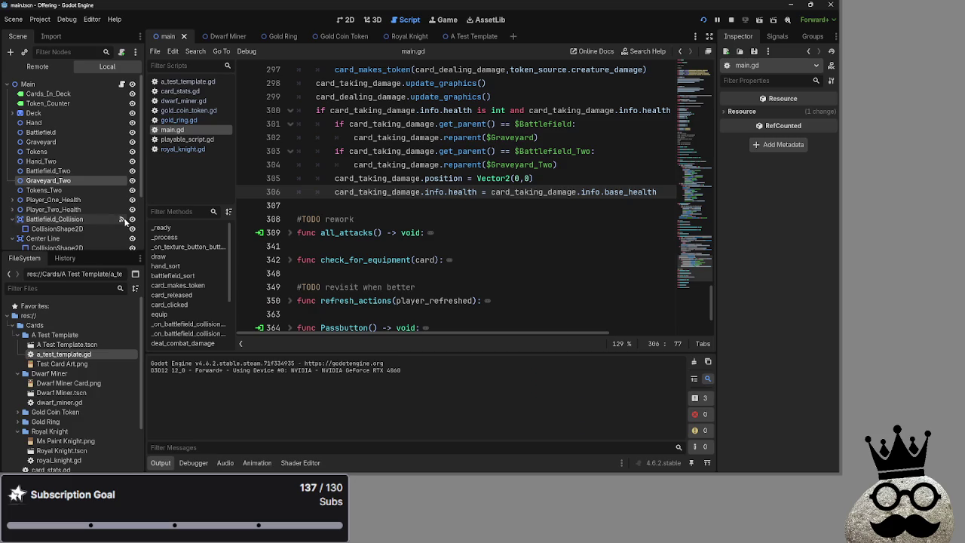
scroll(487, 218, up, 2)
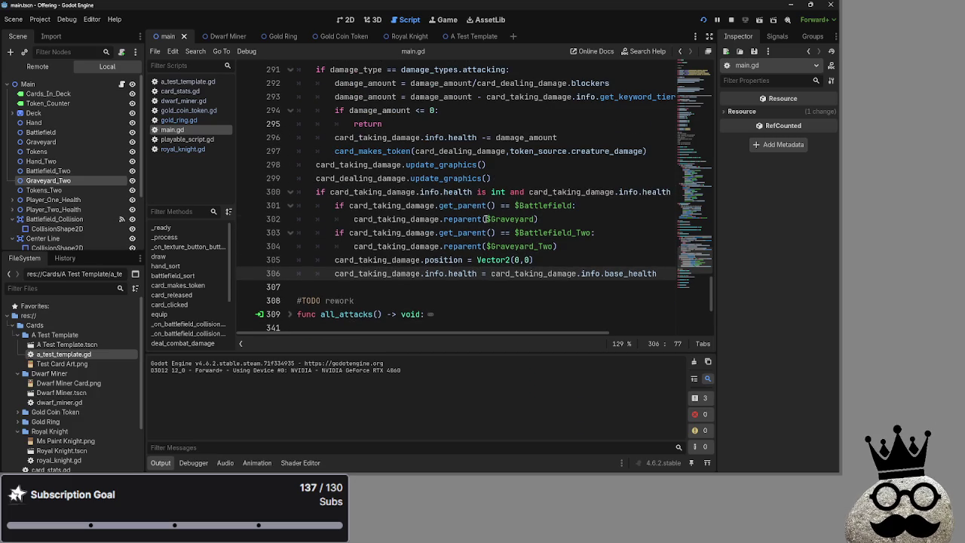
key(Return)
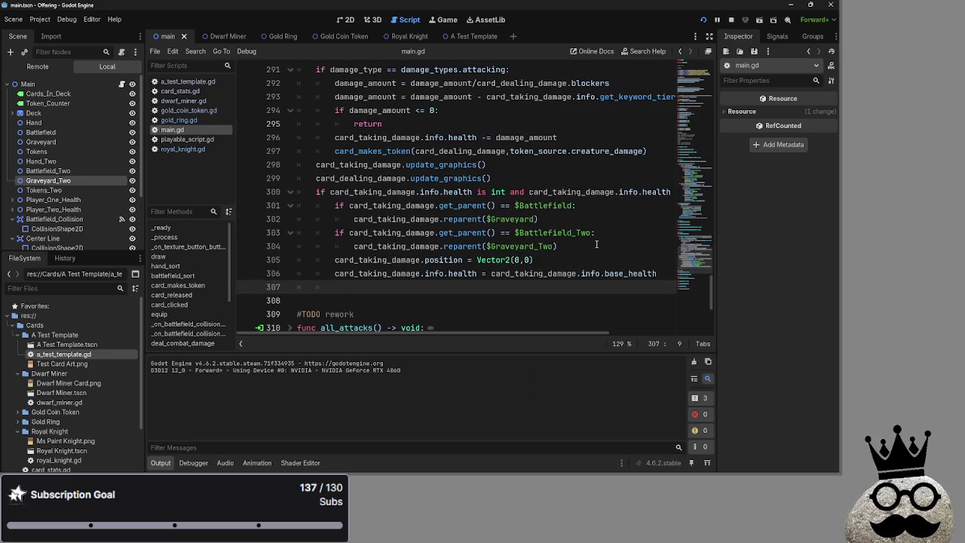
text(card_taking)
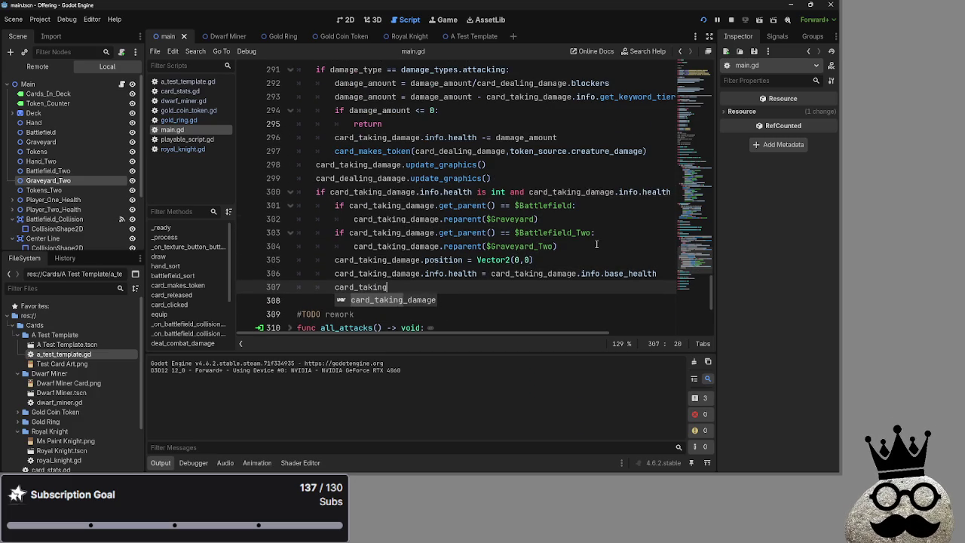
text(_damage)
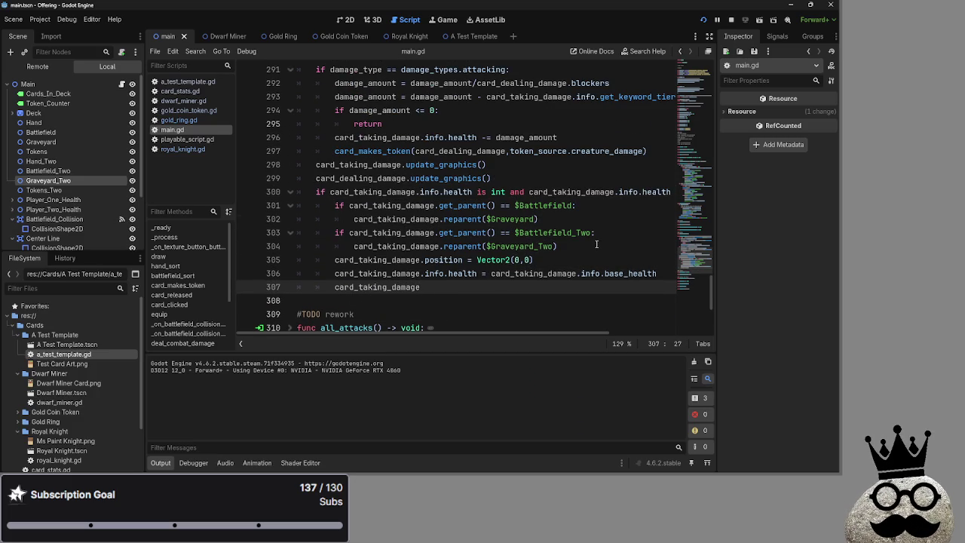
Copy .modulate = Color("#898989") from playable_script.gd and paste it onto line 307
click(179, 91)
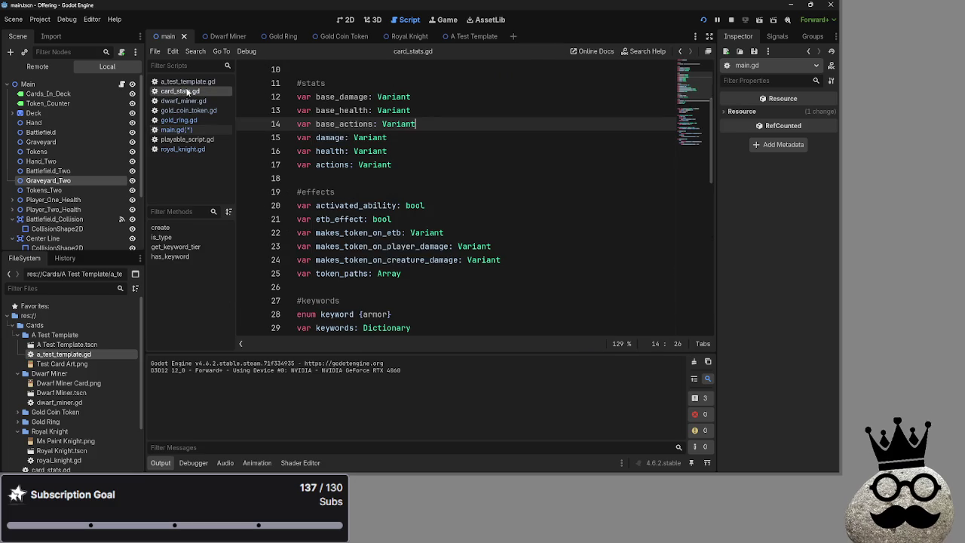
click(187, 140)
scroll(460, 275, up, 9)
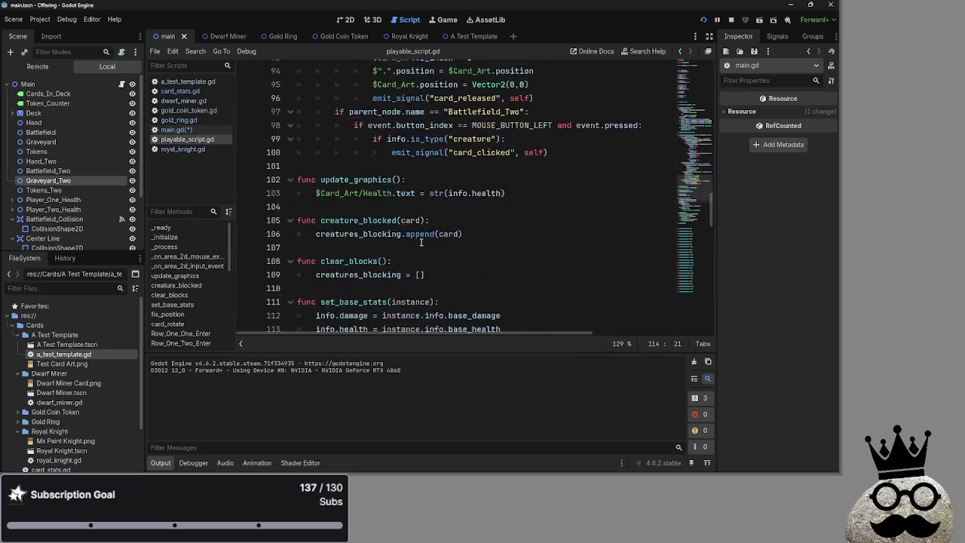
scroll(460, 274, up, 15)
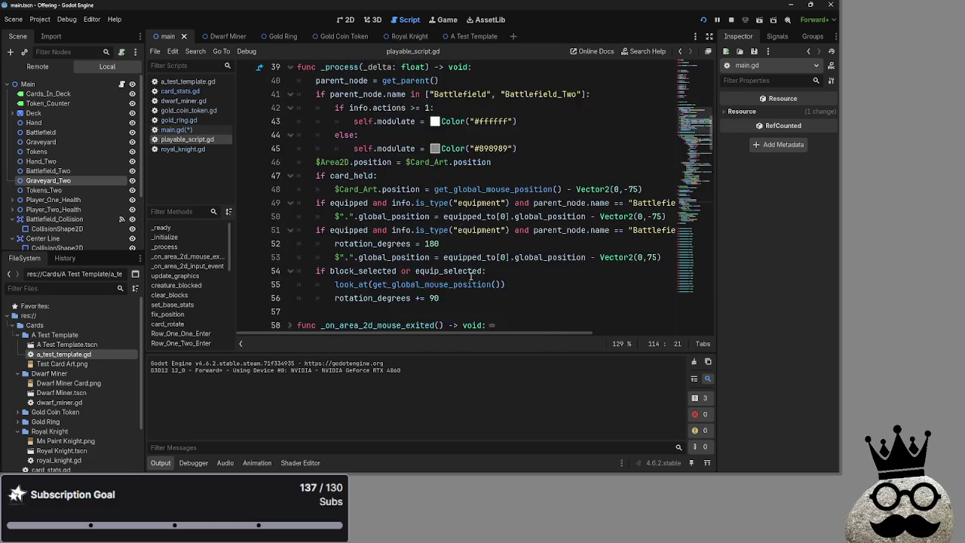
click(357, 202)
double_click(376, 203)
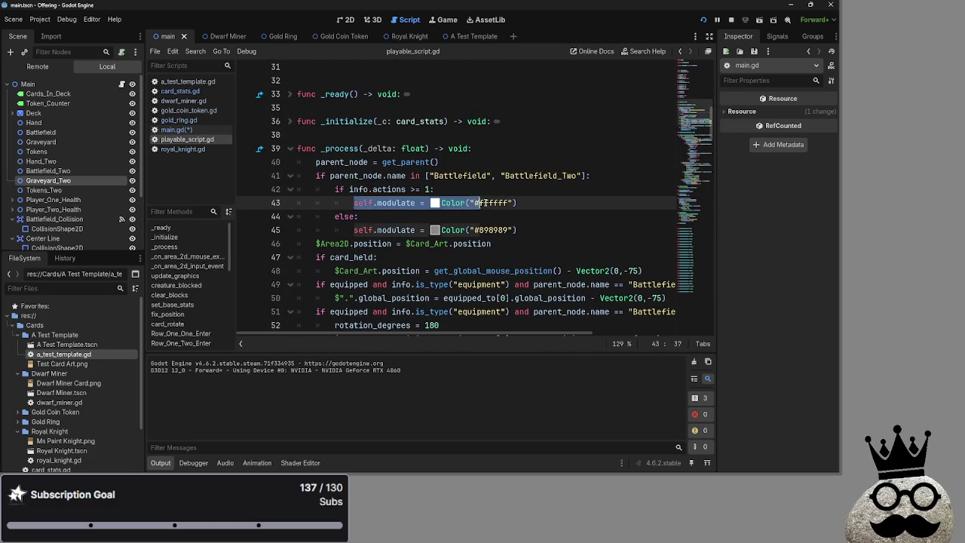
click(377, 203)
double_click(398, 202)
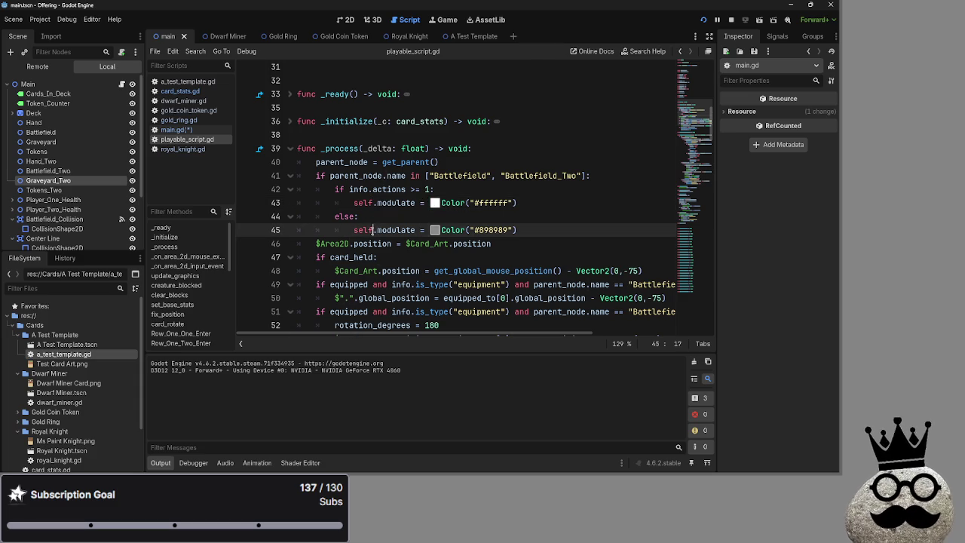
drag(376, 230, 517, 230)
key(ctrl+c)
click(189, 129)
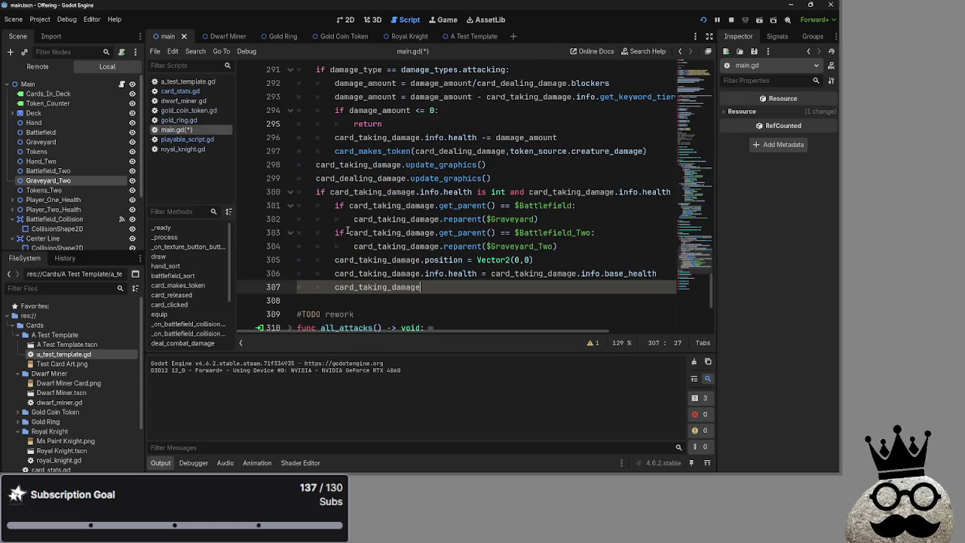
key(ctrl+v)
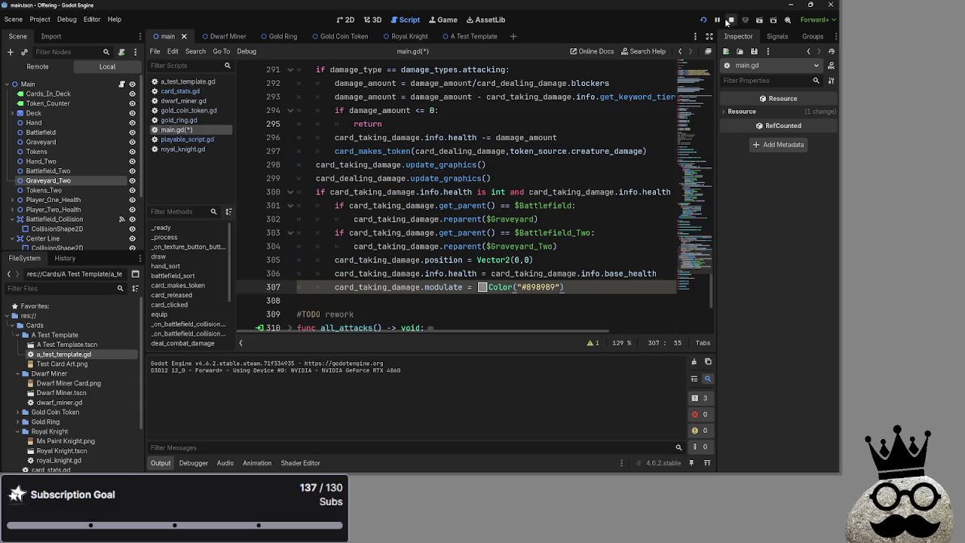
click(730, 21)
Run the project and play six cards, mostly moles, onto the centre row
click(702, 21)
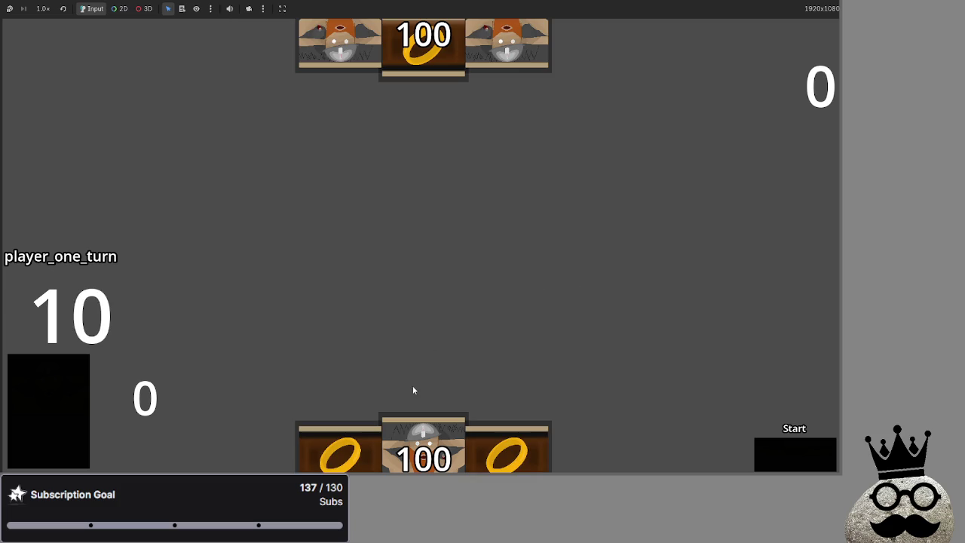
click(414, 418)
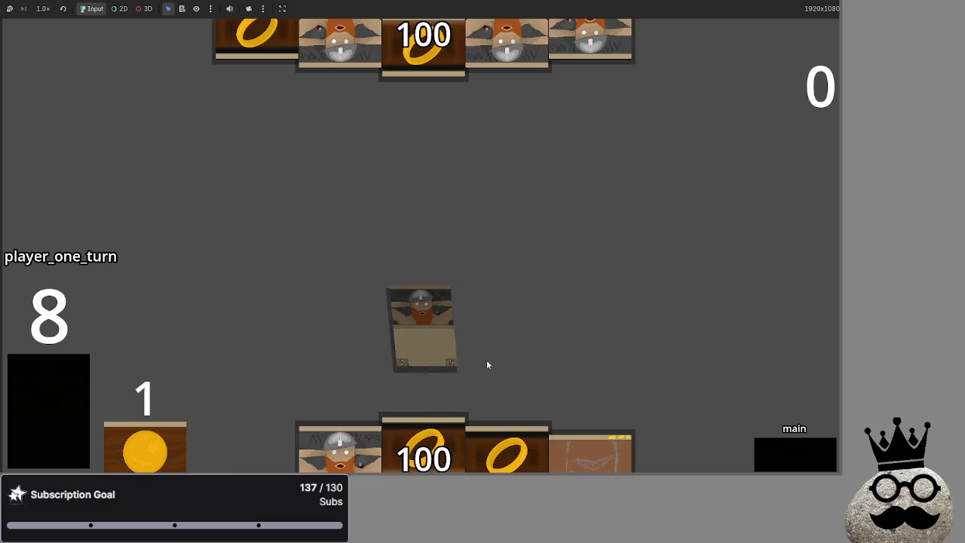
click(336, 419)
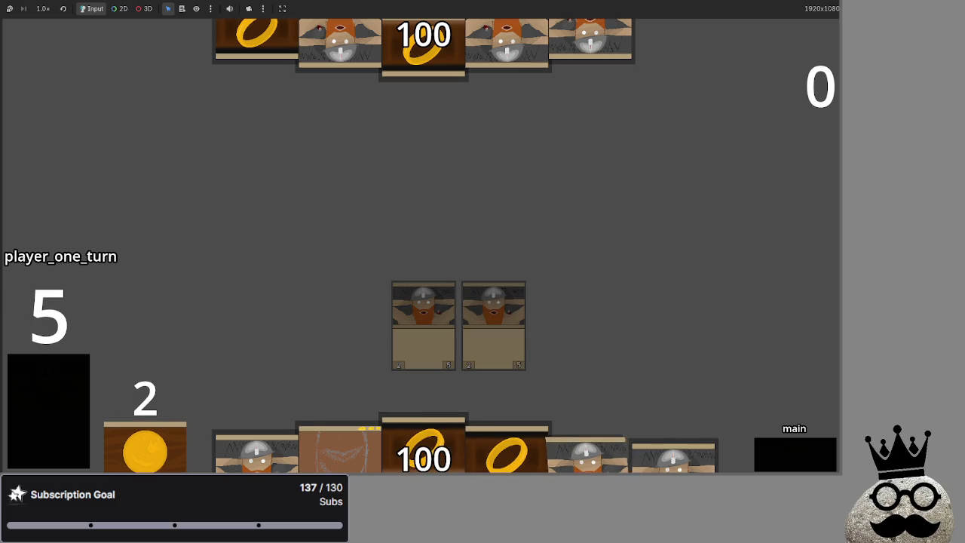
click(641, 441)
click(343, 445)
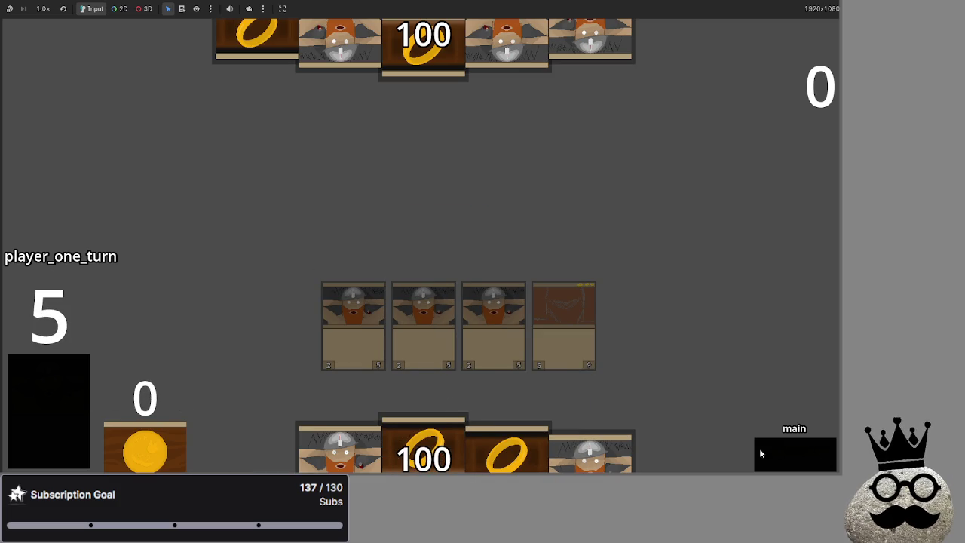
click(590, 452)
click(310, 456)
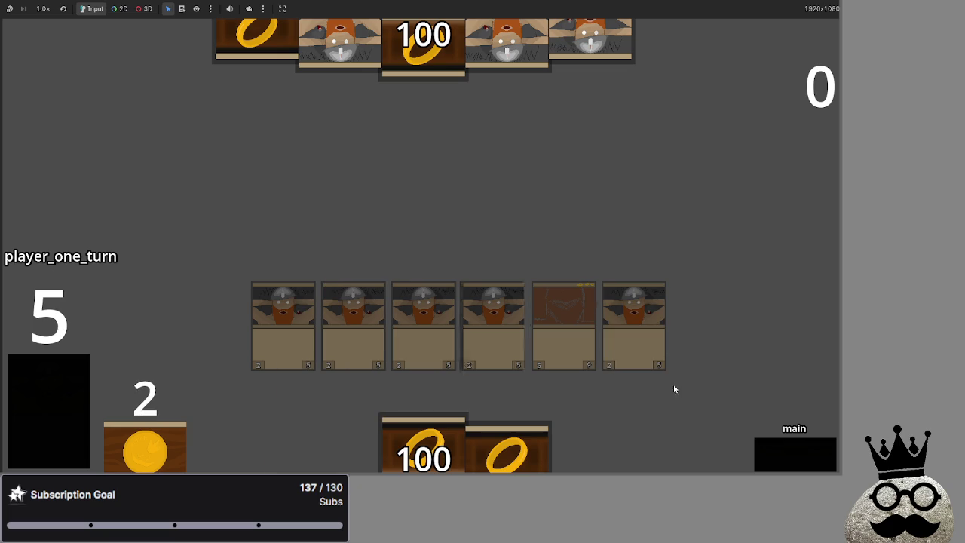
Advance to player two's blocking phase, assign two blockers and move on to damage
click(792, 459)
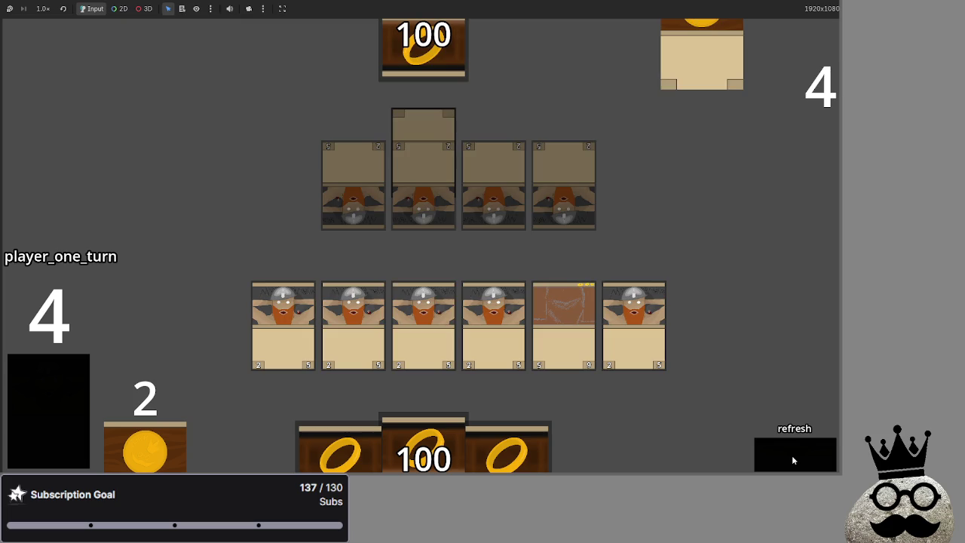
click(792, 460)
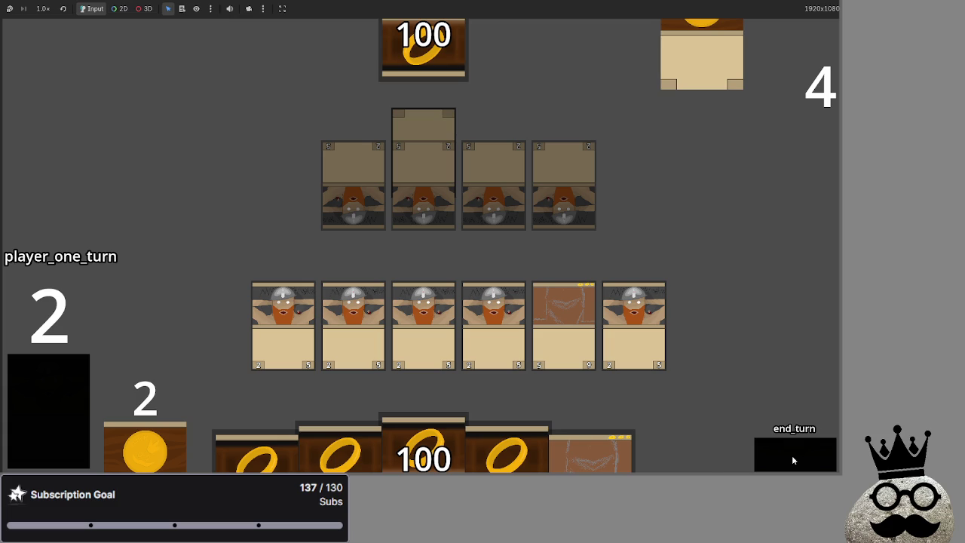
click(792, 460)
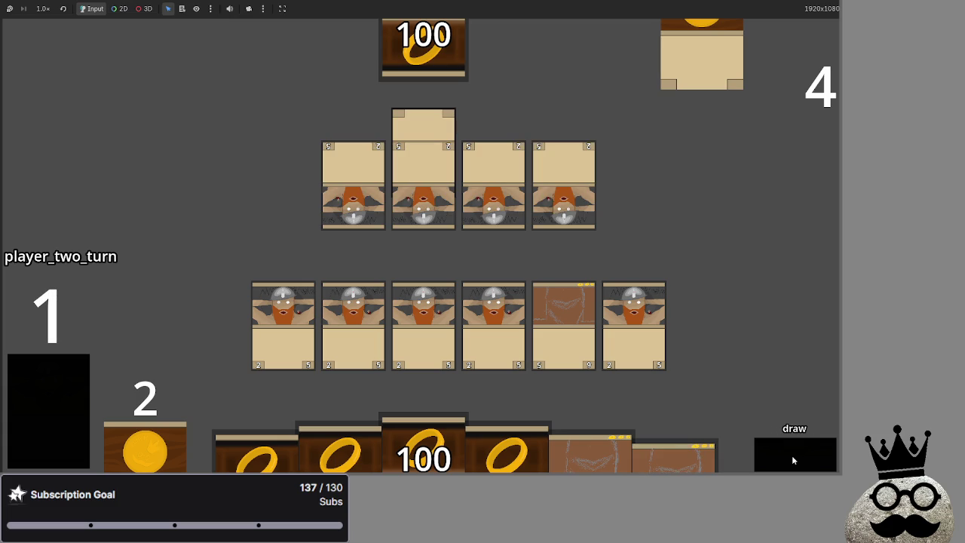
click(792, 459)
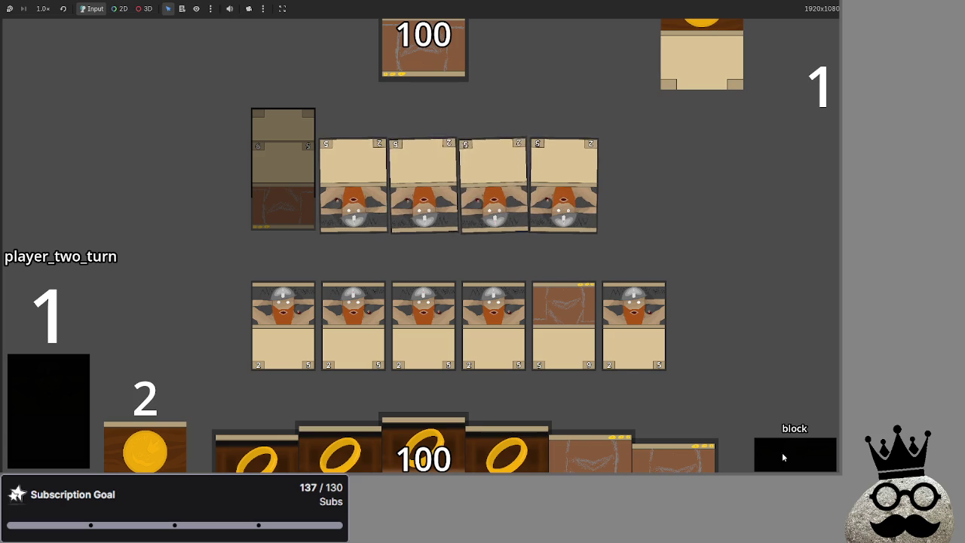
click(782, 453)
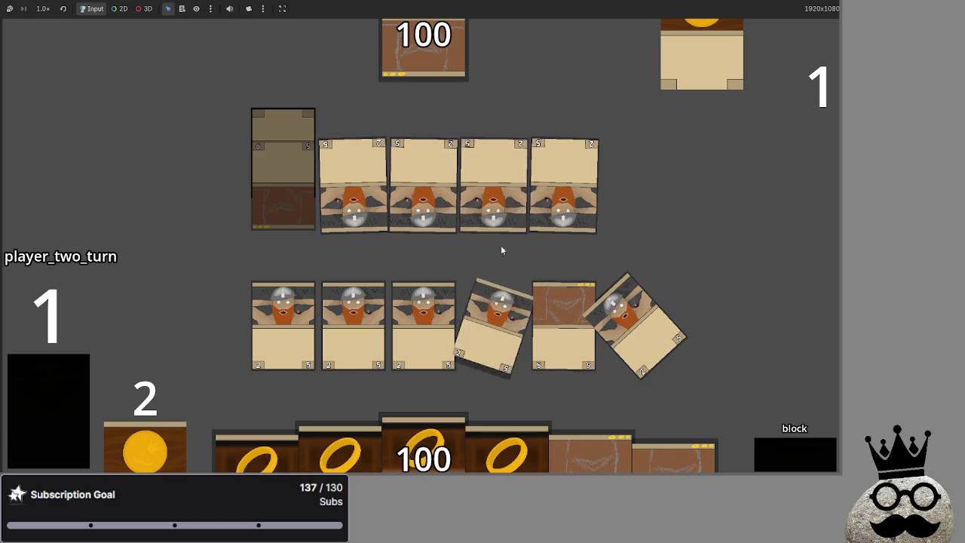
click(363, 304)
click(283, 308)
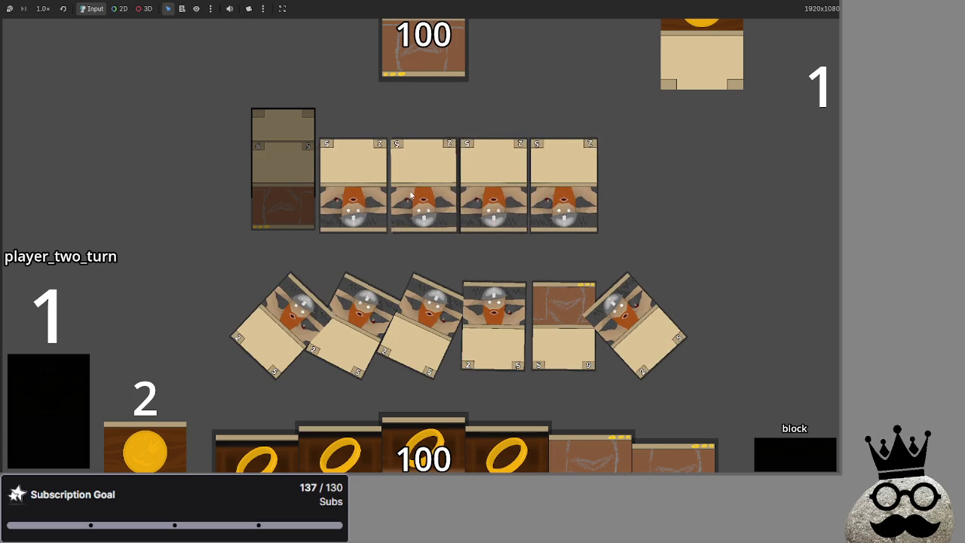
click(788, 452)
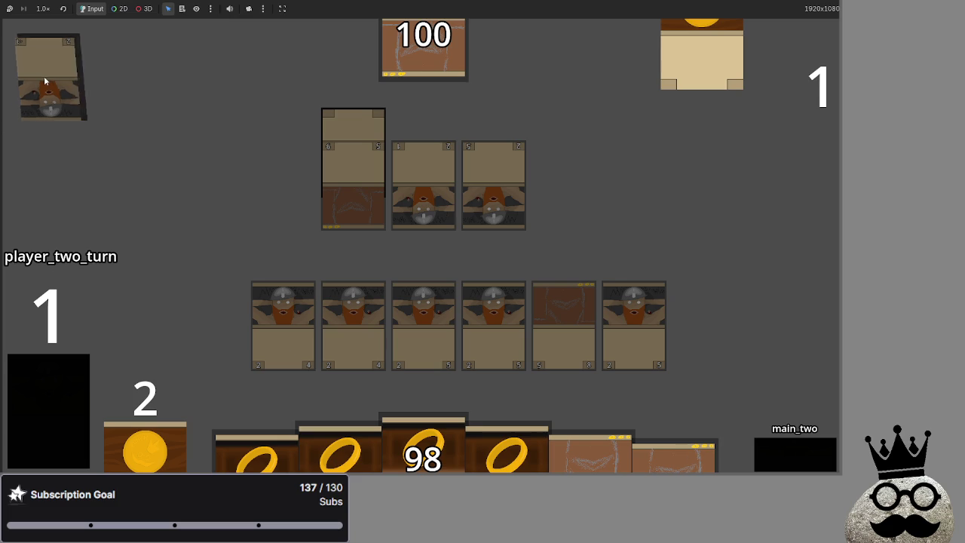
Stop the game and inspect line 306's card_taking_damage.info.health reset to base_health
key(F8)
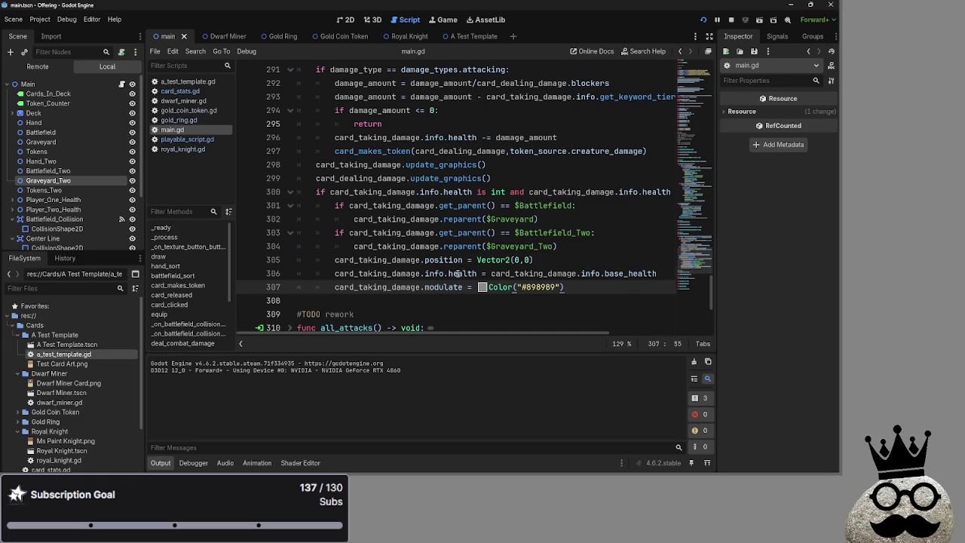
double_click(458, 273)
scroll(584, 311, up, 1)
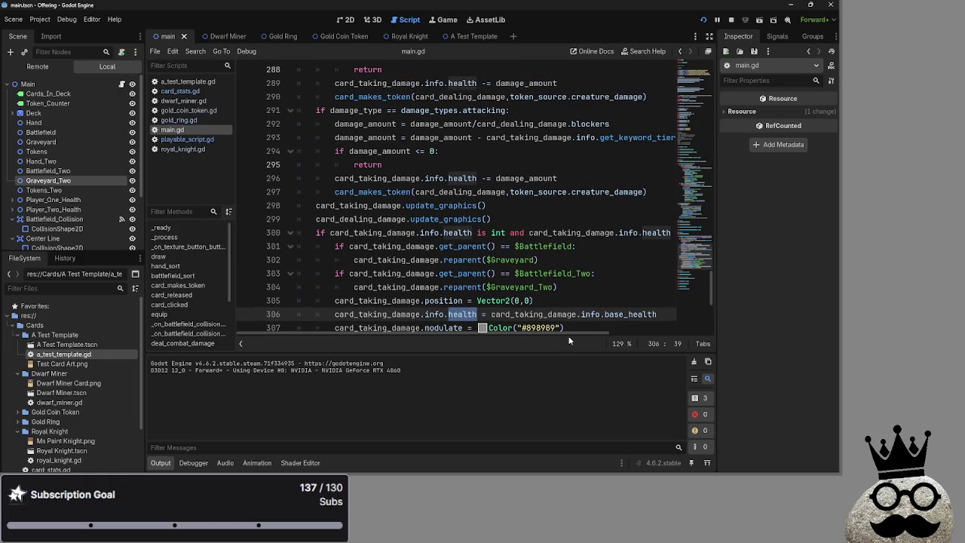
scroll(573, 317, down, 1)
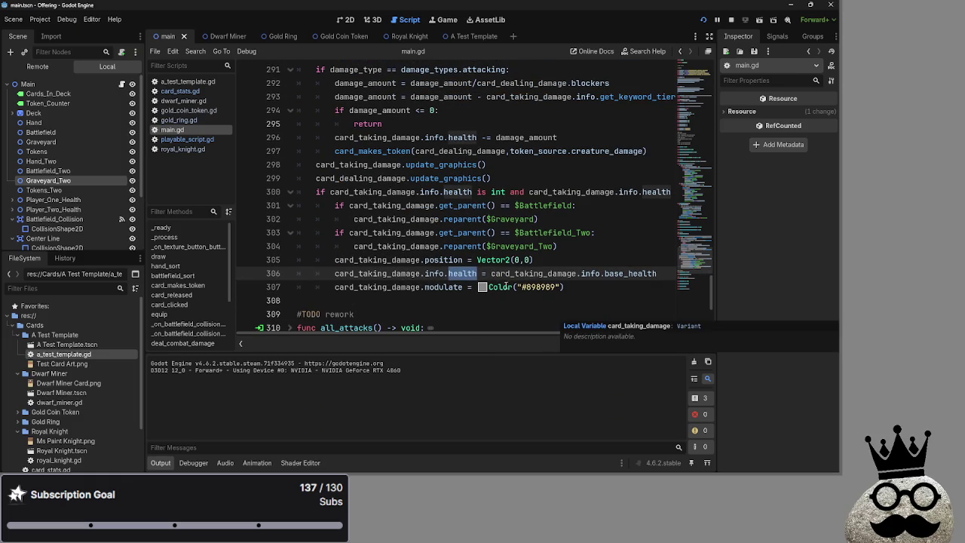
double_click(534, 273)
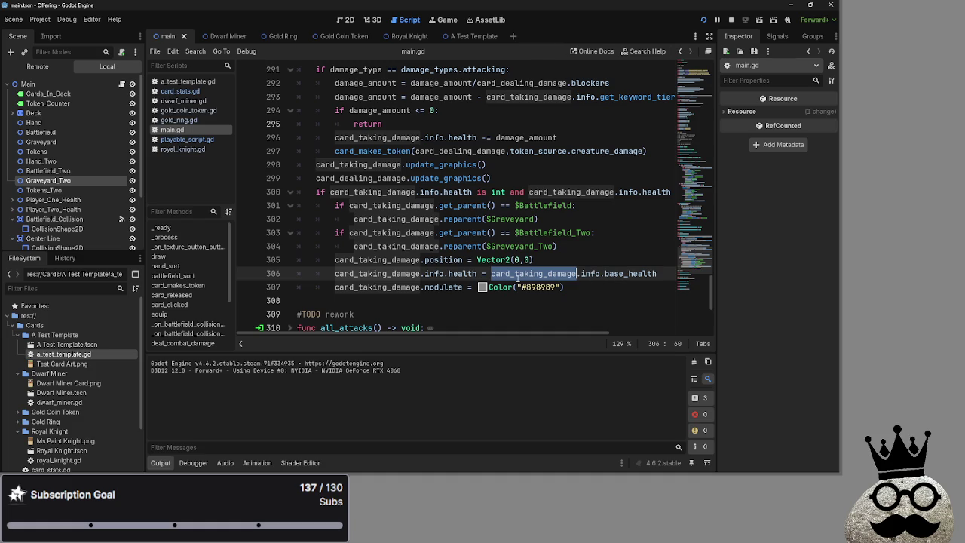
double_click(591, 274)
double_click(624, 274)
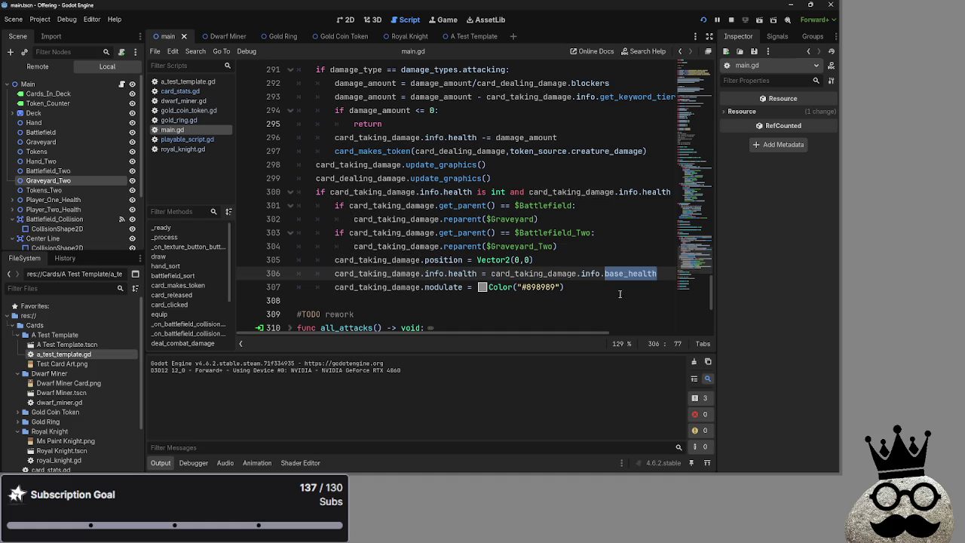
scroll(619, 294, up, 10)
scroll(619, 293, down, 10)
Relaunch the game, then return to main.gd and review the card_takes_damage function
key(F5)
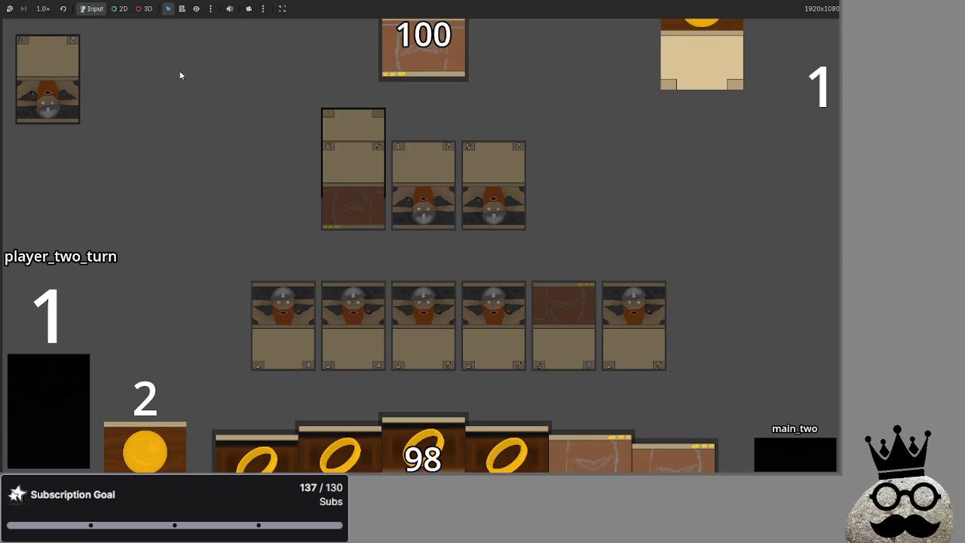
key(alt+Tab)
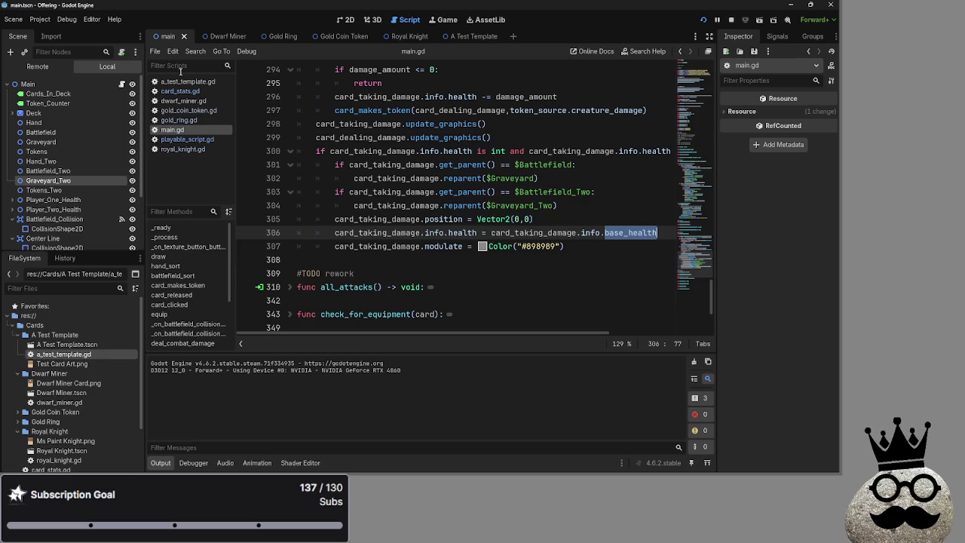
scroll(484, 256, up, 3)
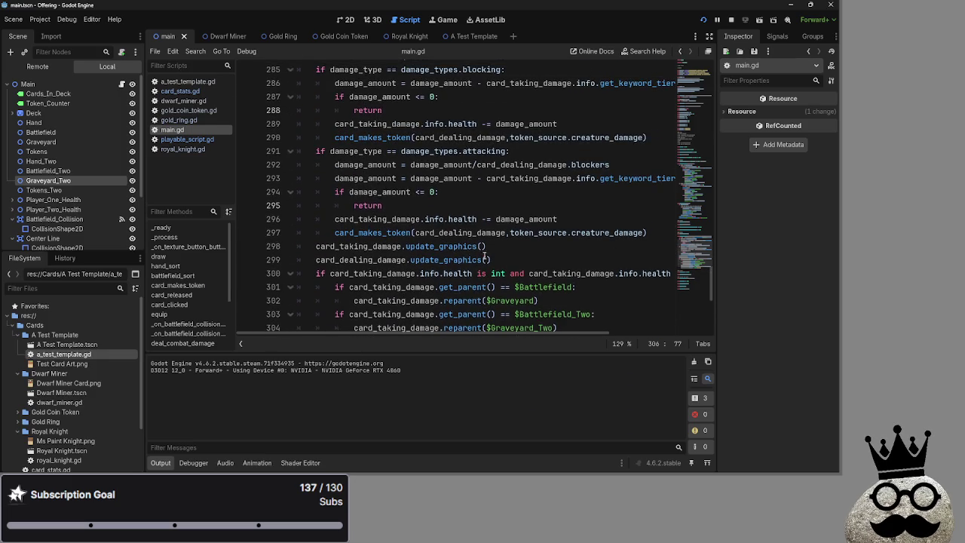
scroll(490, 264, up, 1)
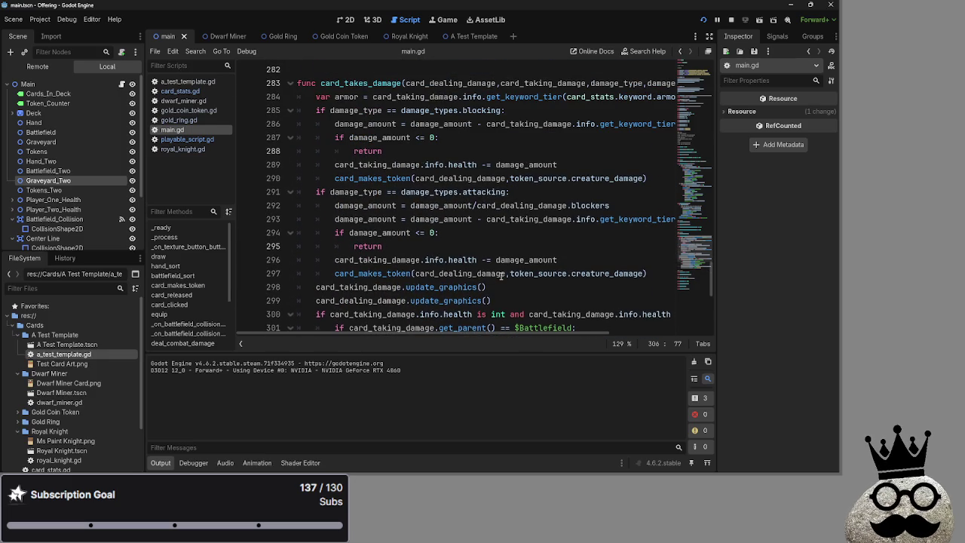
scroll(501, 273, down, 1)
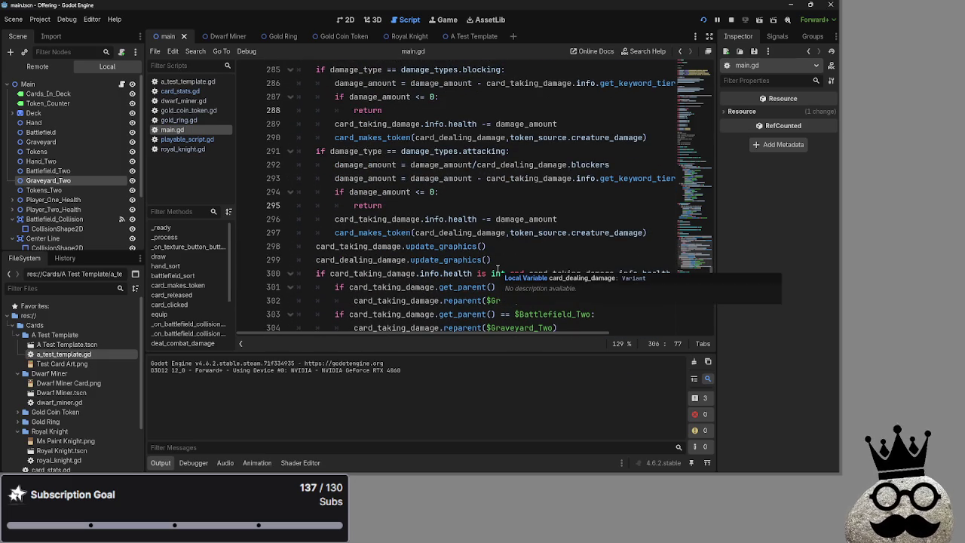
scroll(496, 268, down, 1)
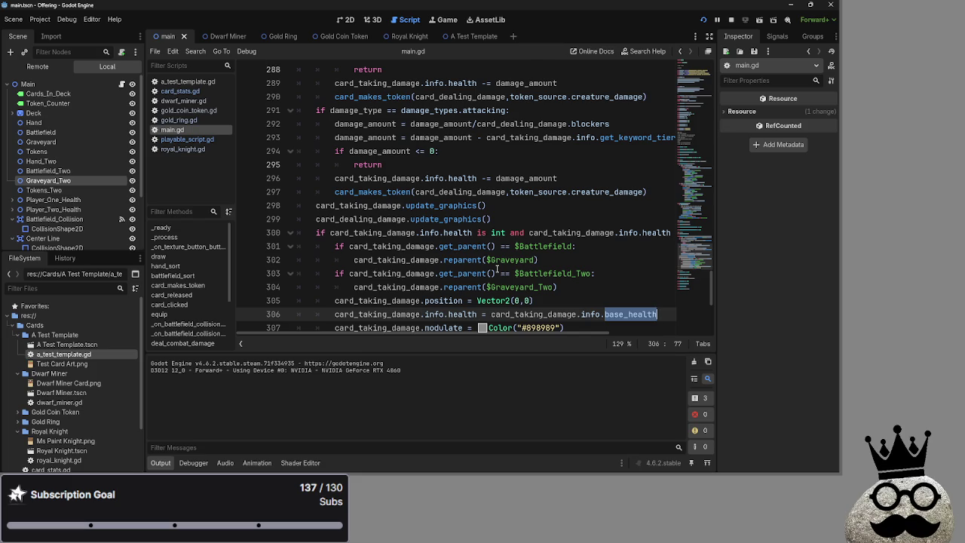
scroll(496, 268, down, 1)
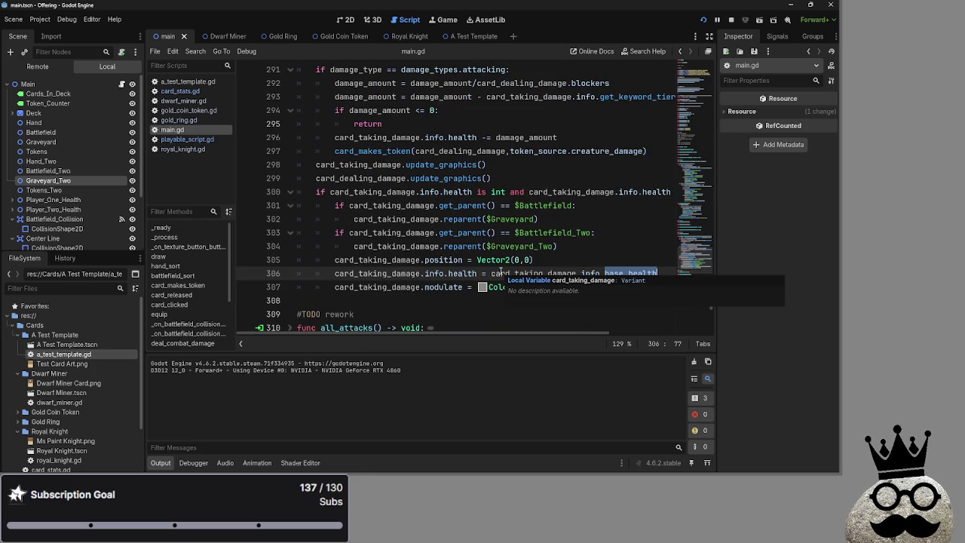
scroll(500, 271, up, 3)
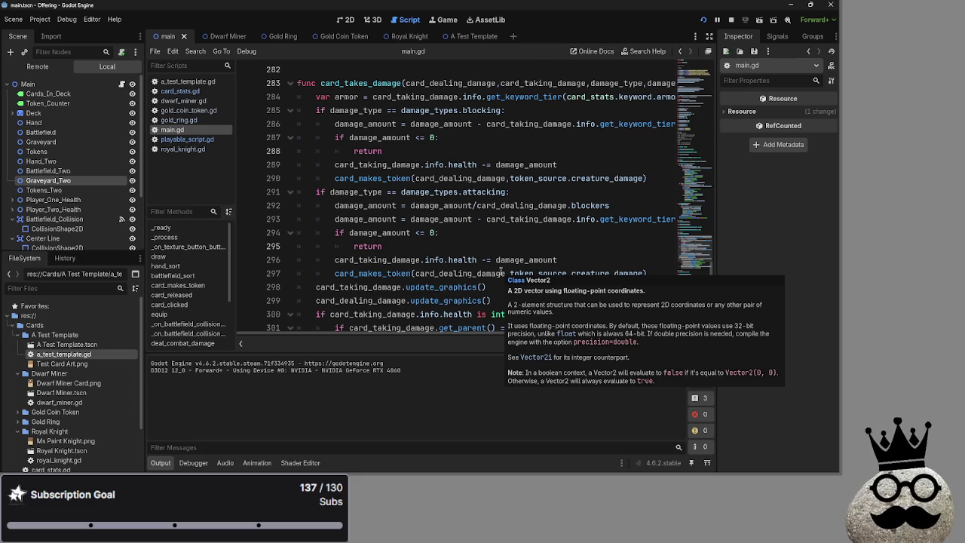
scroll(500, 271, down, 1)
scroll(464, 230, up, 1)
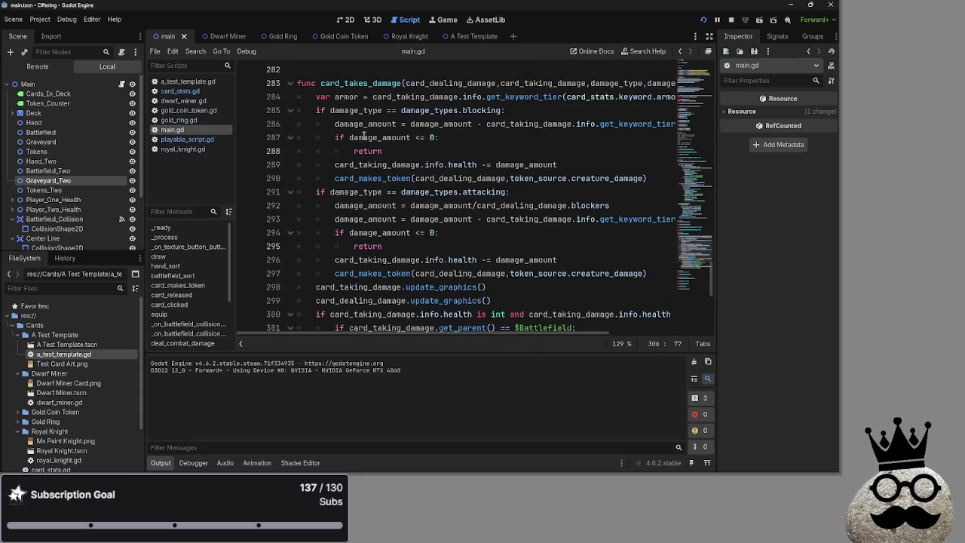
double_click(361, 83)
scroll(560, 306, down, 2)
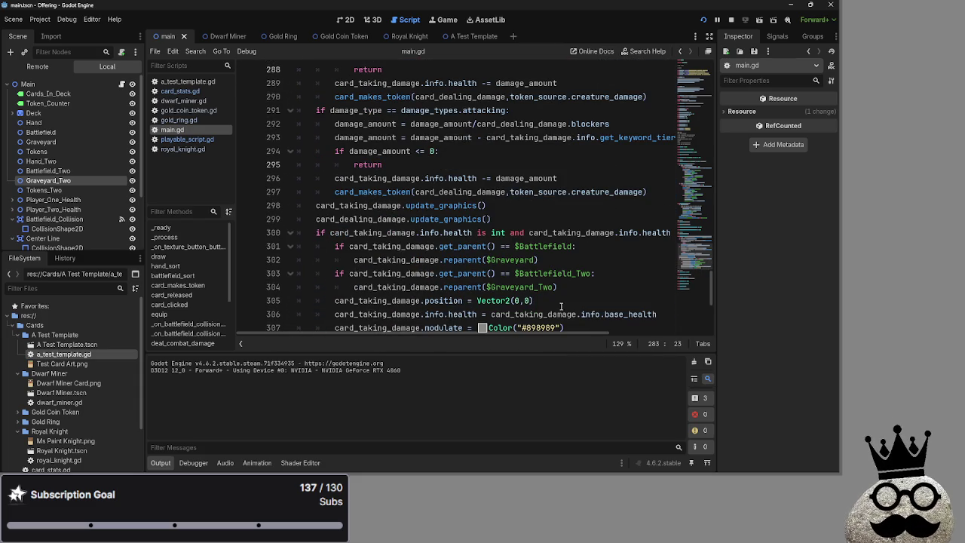
mouse_move(561, 308)
scroll(558, 257, down, 3)
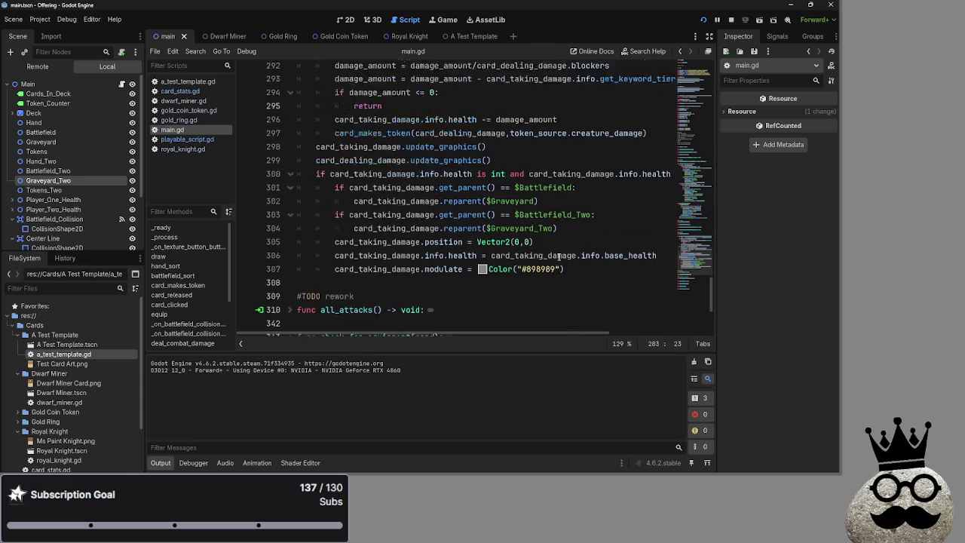
Add the missing closing parenthesis to Color("#898989") on line 307 and check the colour code
click(571, 209)
scroll(554, 226, up, 1)
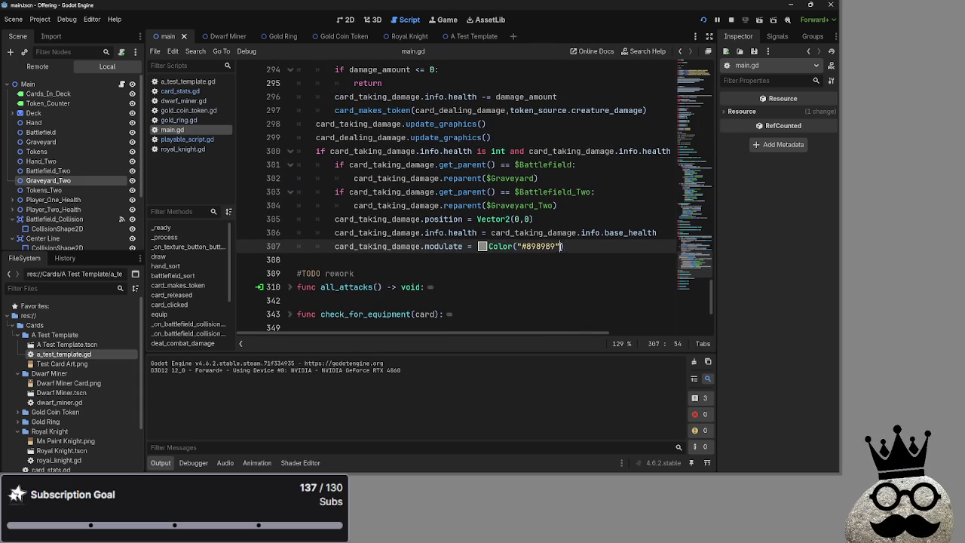
text())
drag(563, 246, 336, 245)
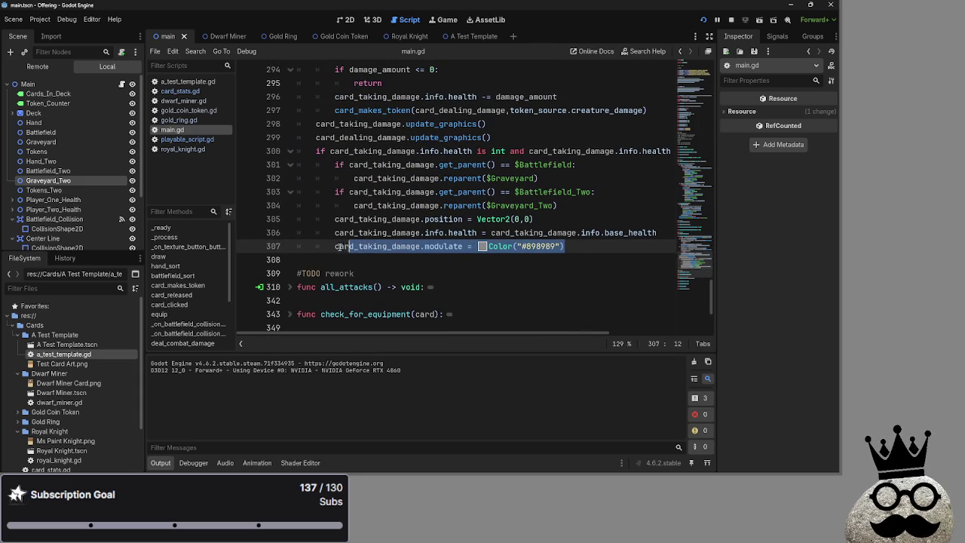
double_click(364, 246)
double_click(440, 246)
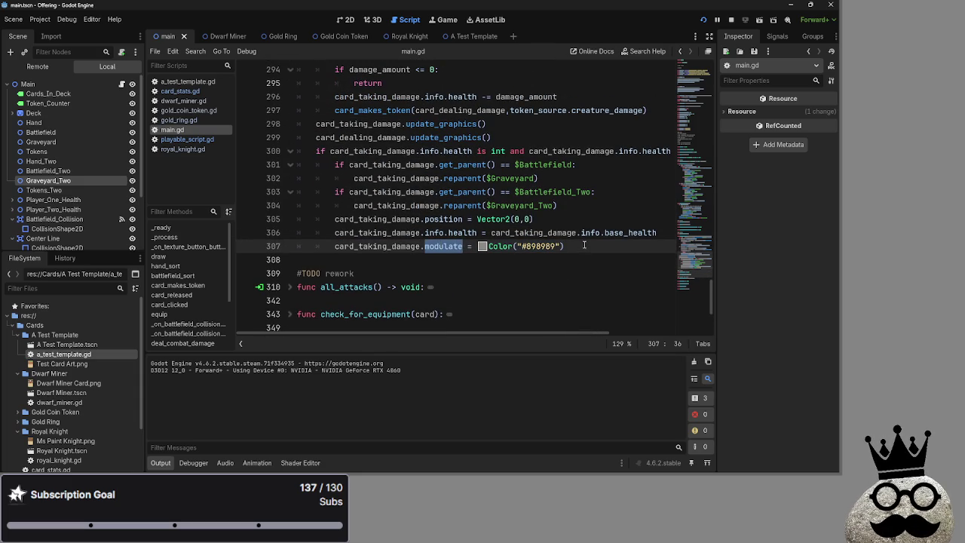
key(End)
key(Left)
key(Left)
key(ctrl+shift+Left)
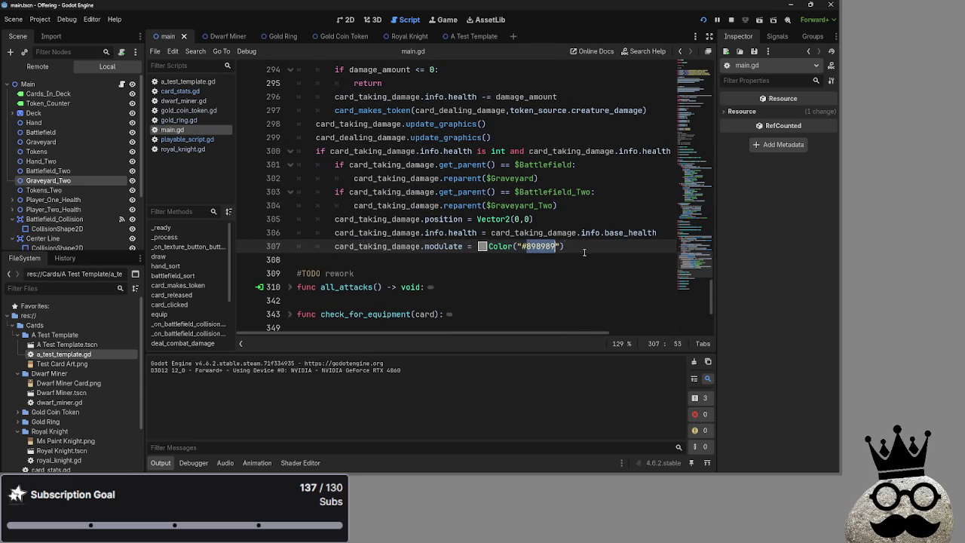
click(521, 247)
drag(522, 246, 562, 246)
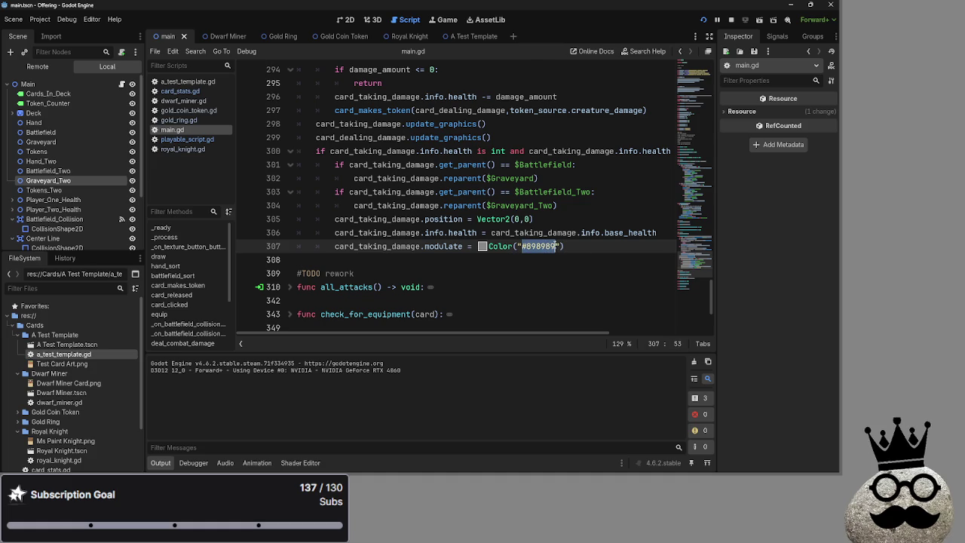
click(615, 252)
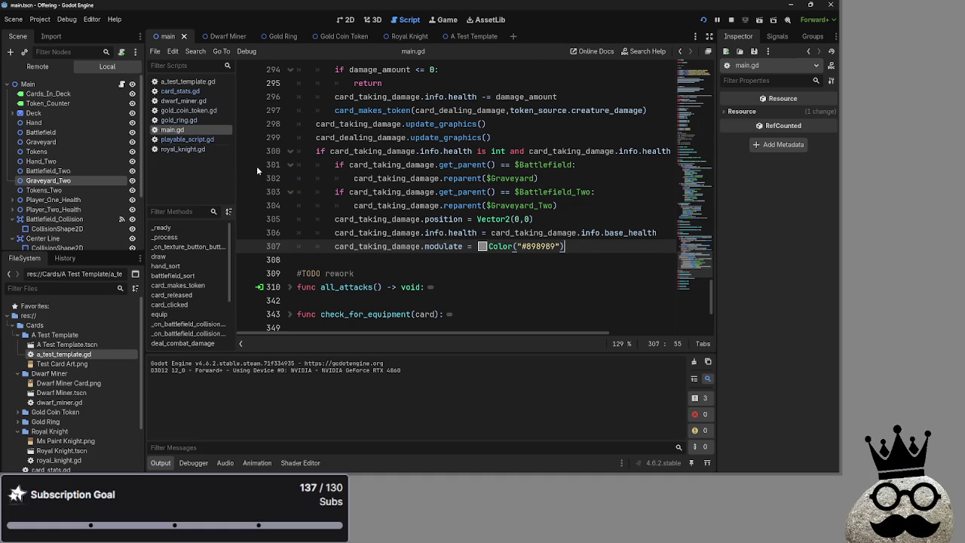
scroll(444, 227, up, 2)
scroll(442, 226, up, 5)
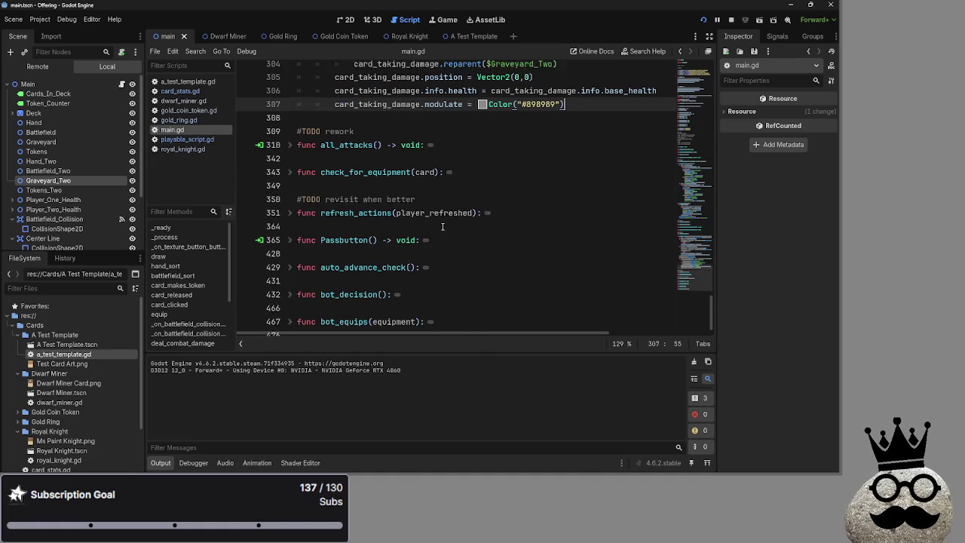
scroll(443, 226, down, 1)
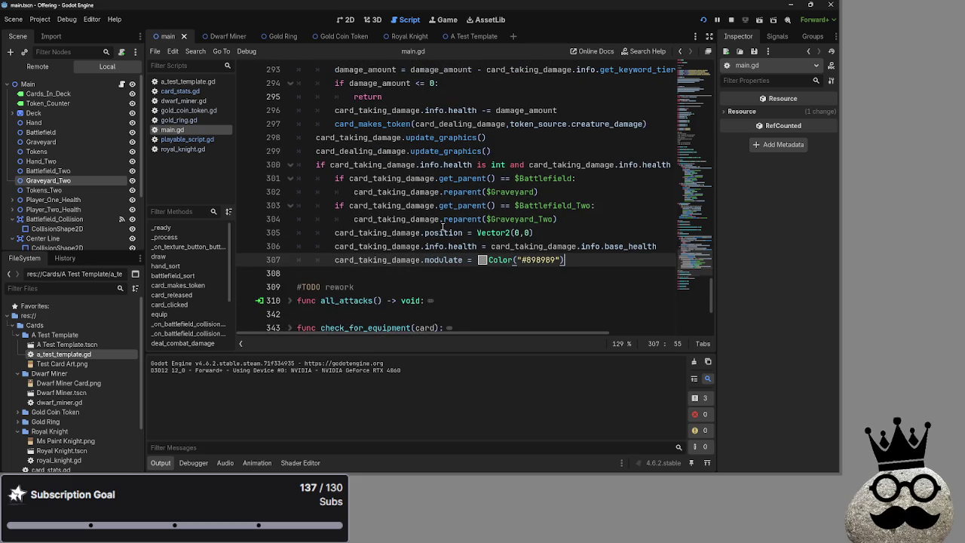
scroll(443, 226, down, 1)
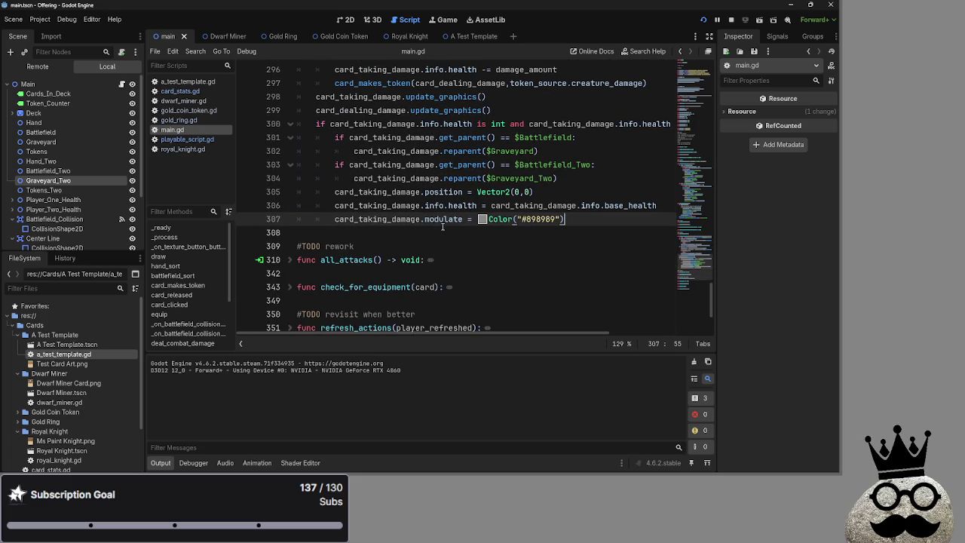
Run the game, advance phases to player one's turn, stop it and open a line after 307
key(F5)
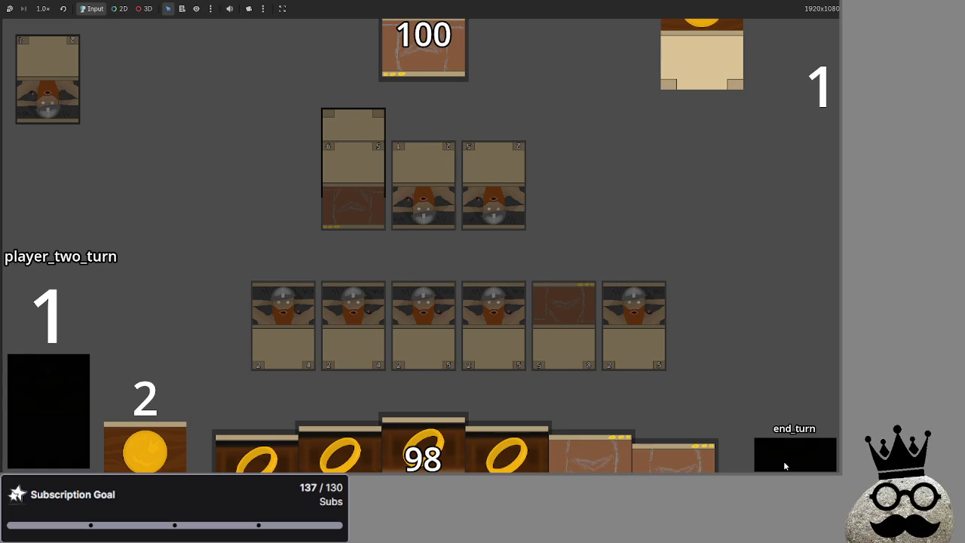
click(783, 461)
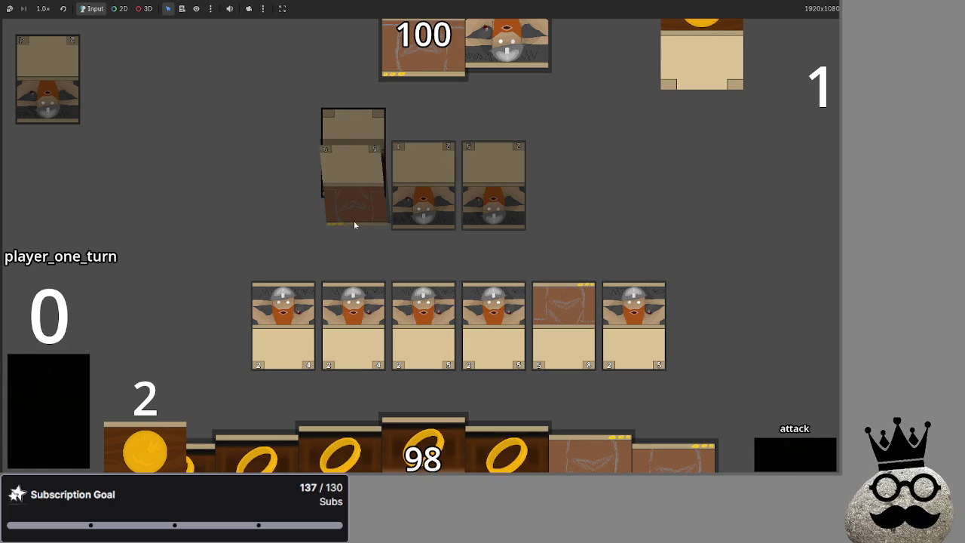
click(807, 455)
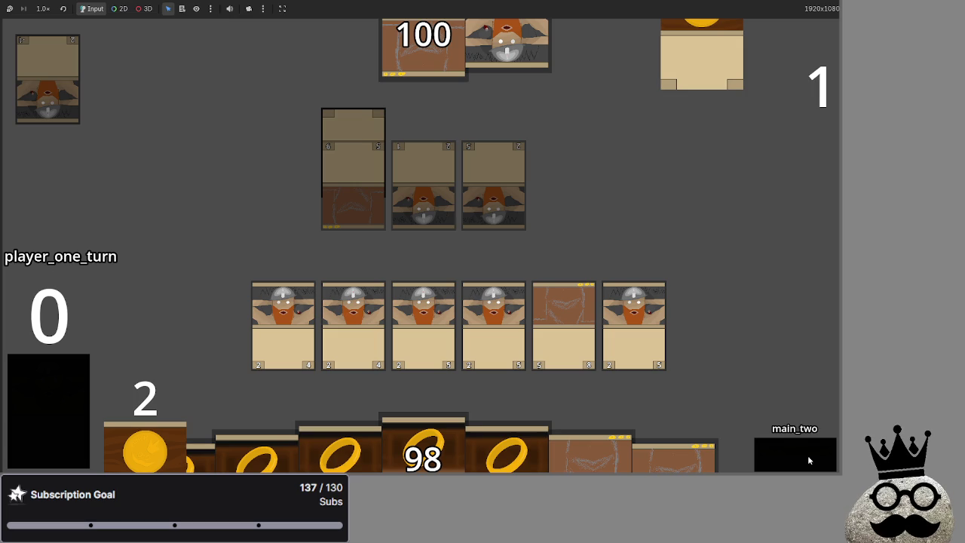
click(807, 455)
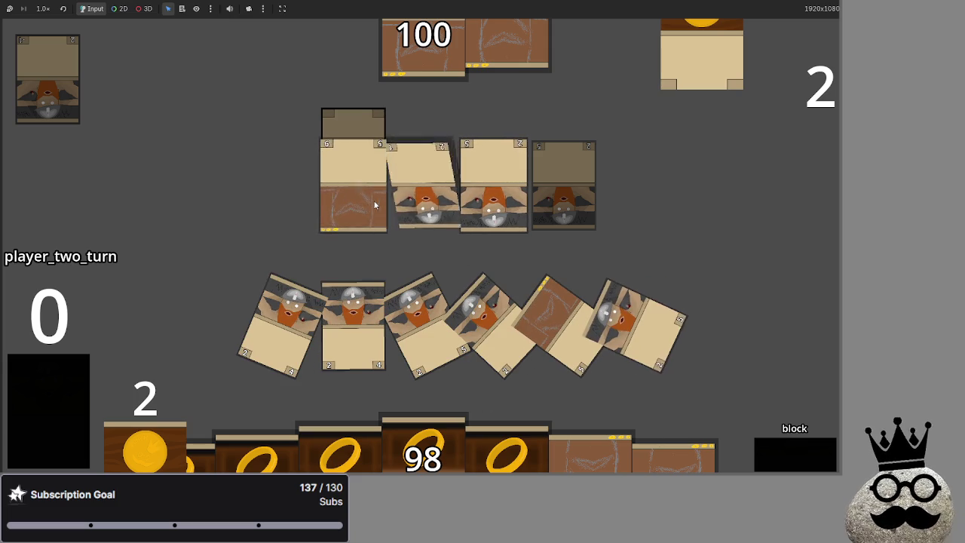
click(817, 468)
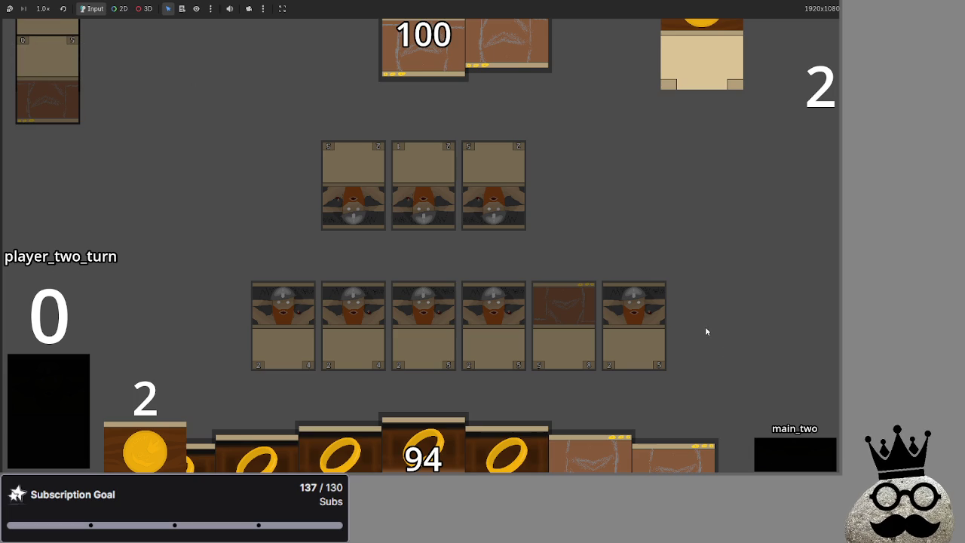
click(786, 451)
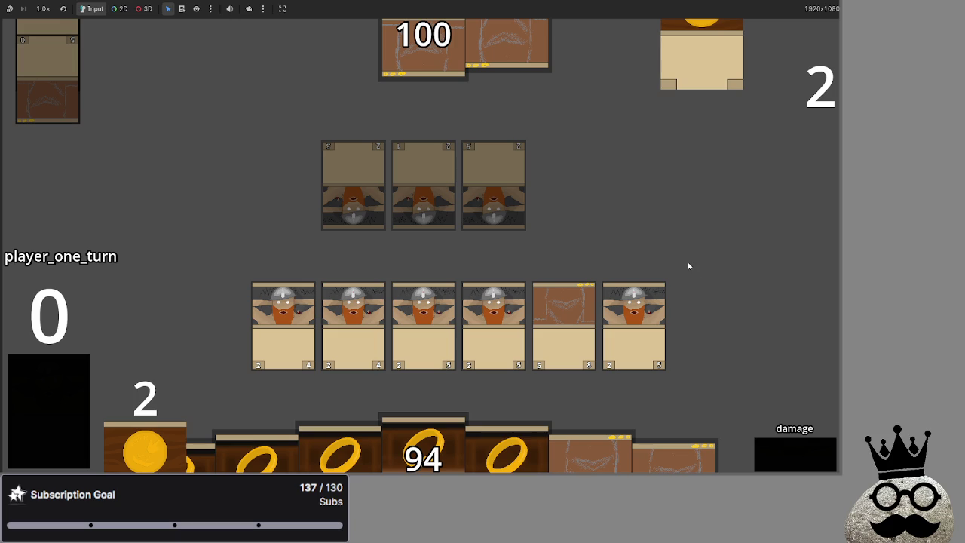
key(F8)
key(Return)
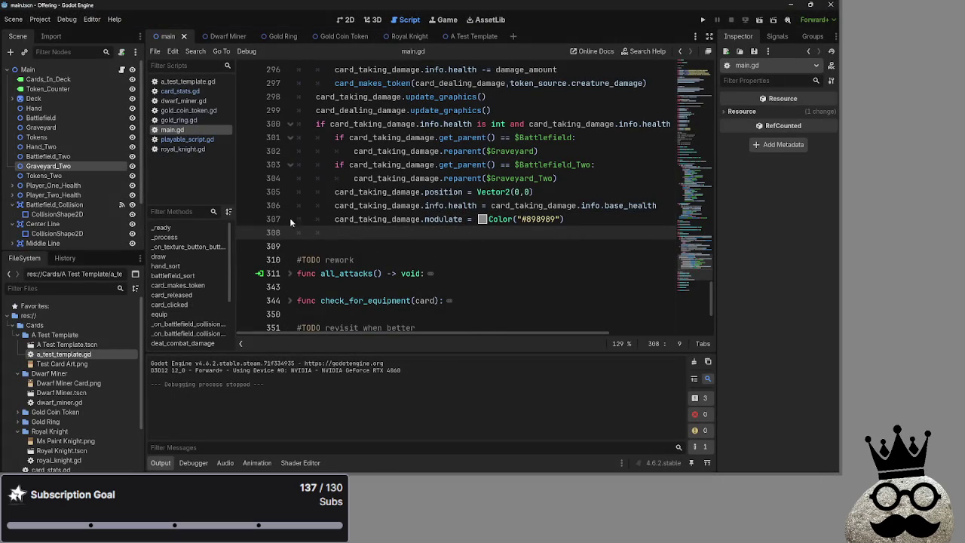
Type card_taking_damage on line 308 using the autocomplete suggestion
text(car_)
key(BackSpace)
text(d_taking)
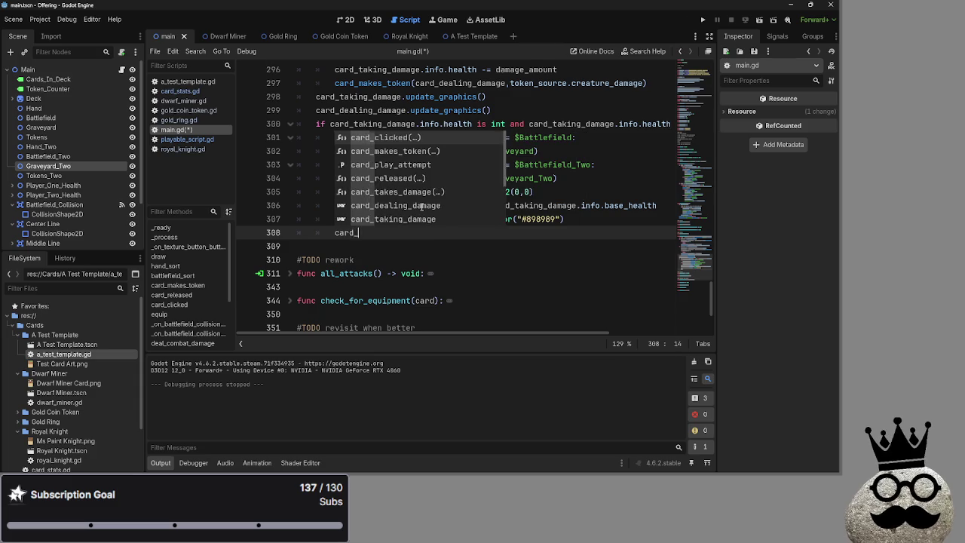
key(Return)
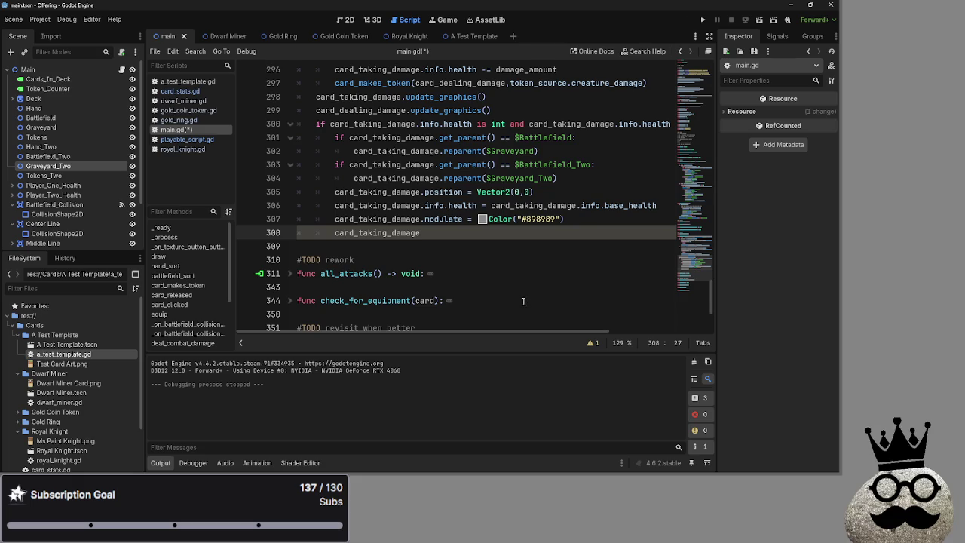
Unfold and refold check_for_equipment, refresh_actions and auto_advance_check to glance at their code
scroll(523, 302, down, 3)
scroll(430, 263, down, 1)
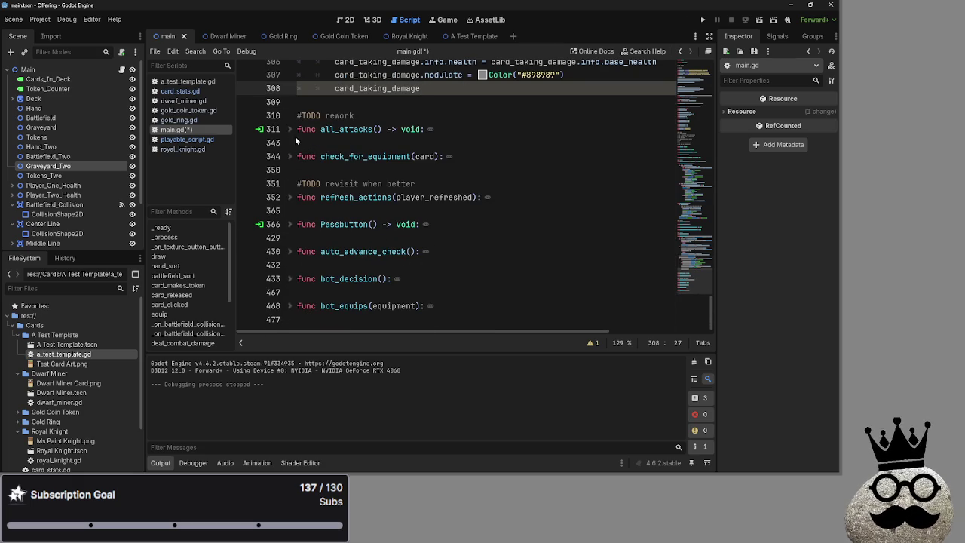
click(291, 157)
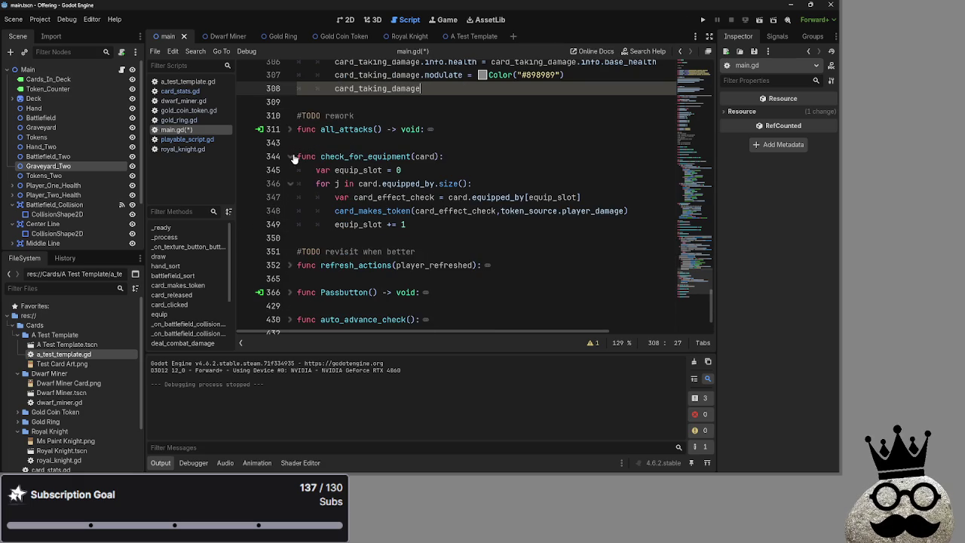
click(291, 157)
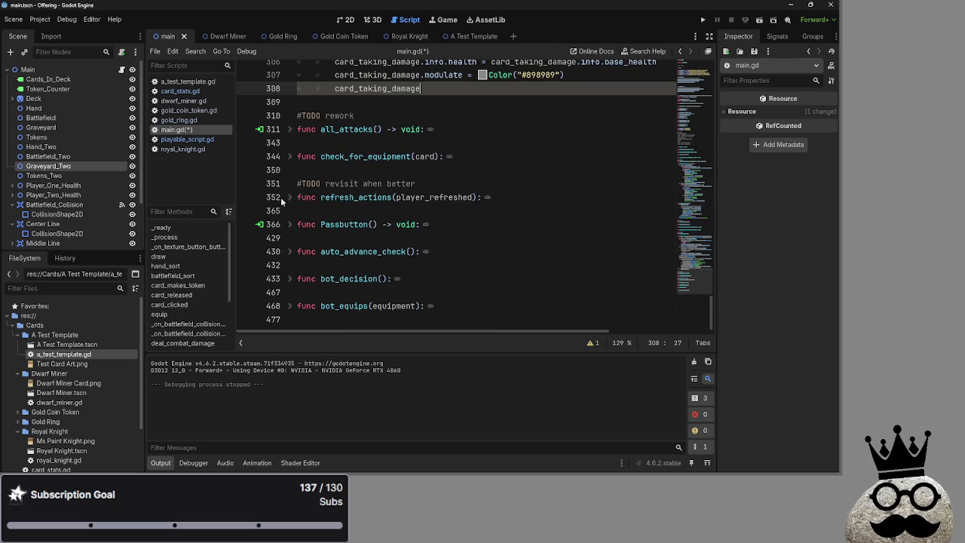
click(281, 197)
click(290, 197)
click(336, 181)
click(337, 171)
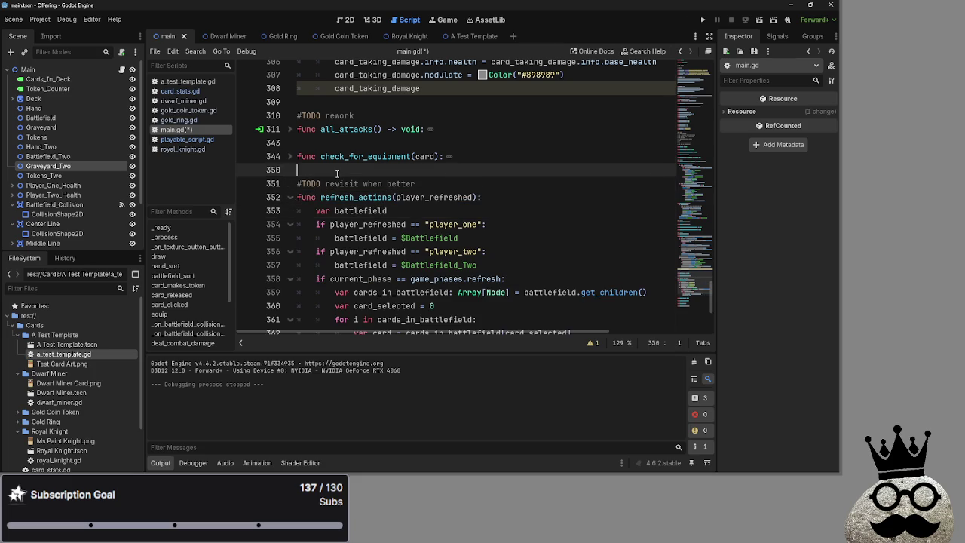
scroll(336, 172, down, 2)
click(290, 116)
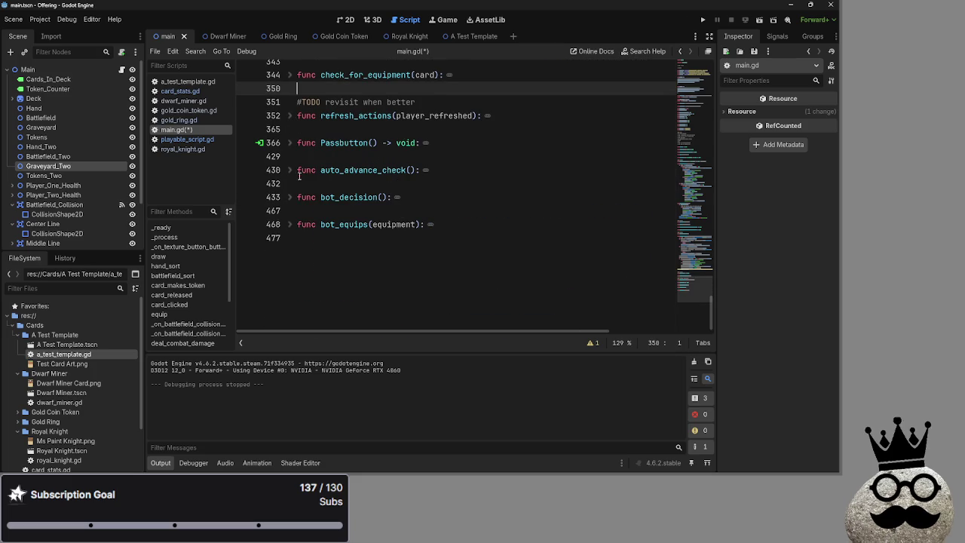
click(290, 171)
click(291, 170)
scroll(291, 201, up, 2)
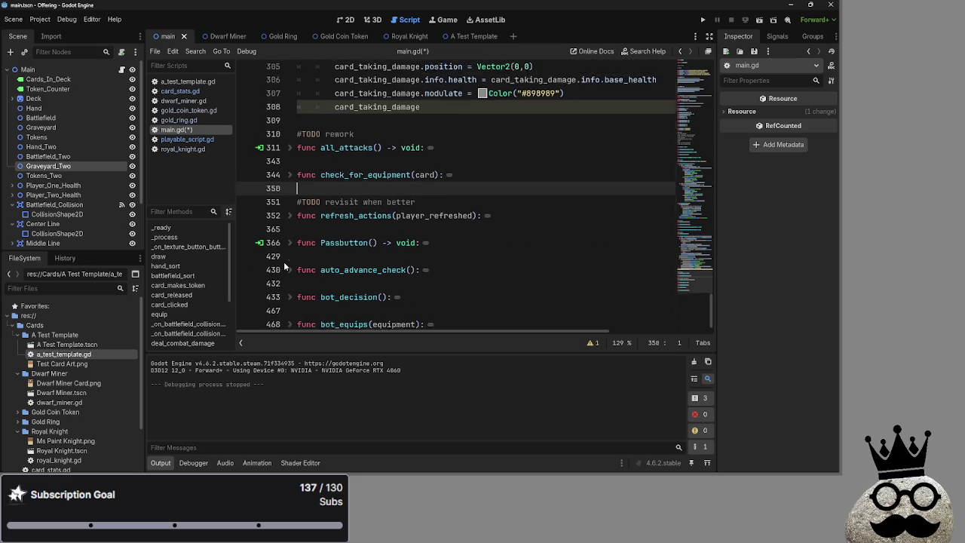
Unfold bot_equips and the equip function to review their full code
click(290, 313)
scroll(336, 265, down, 3)
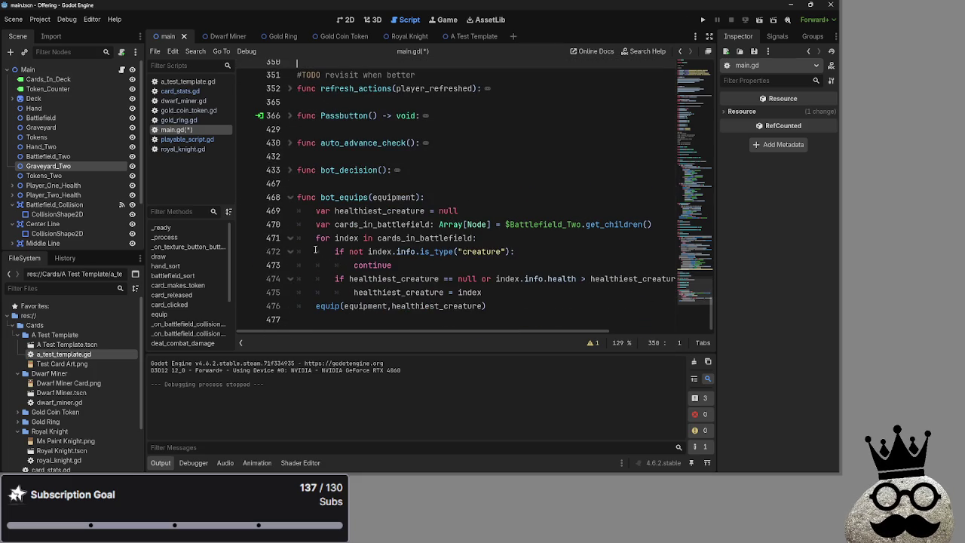
scroll(293, 205, up, 20)
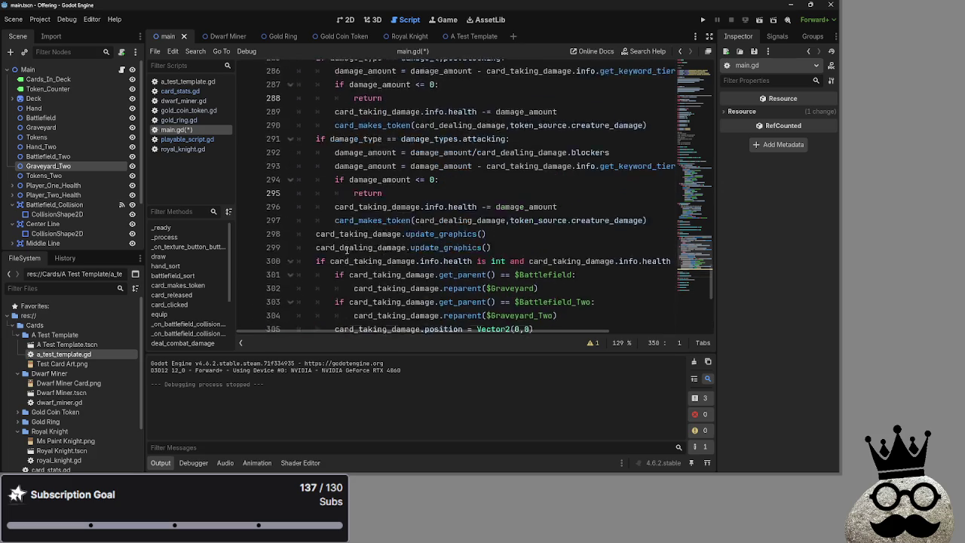
click(306, 156)
click(290, 157)
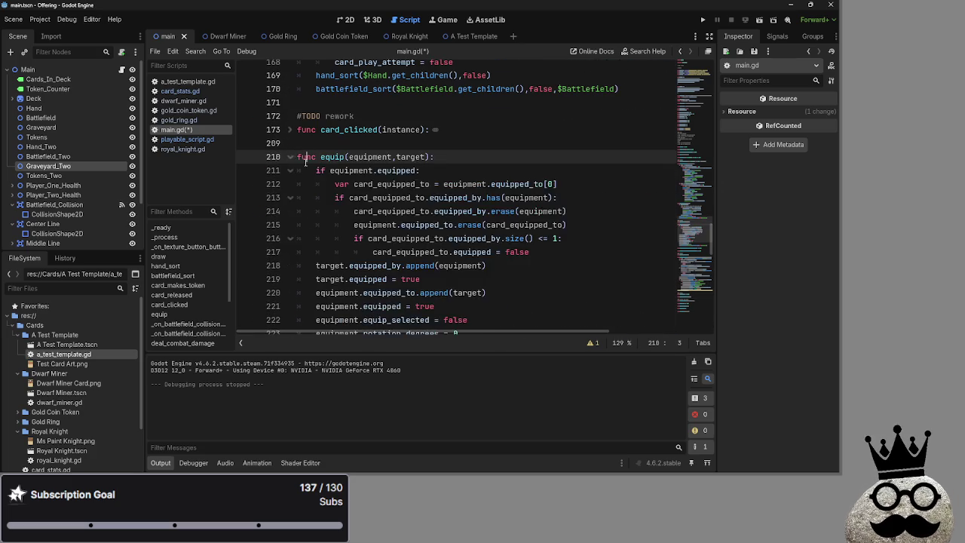
scroll(563, 289, down, 2)
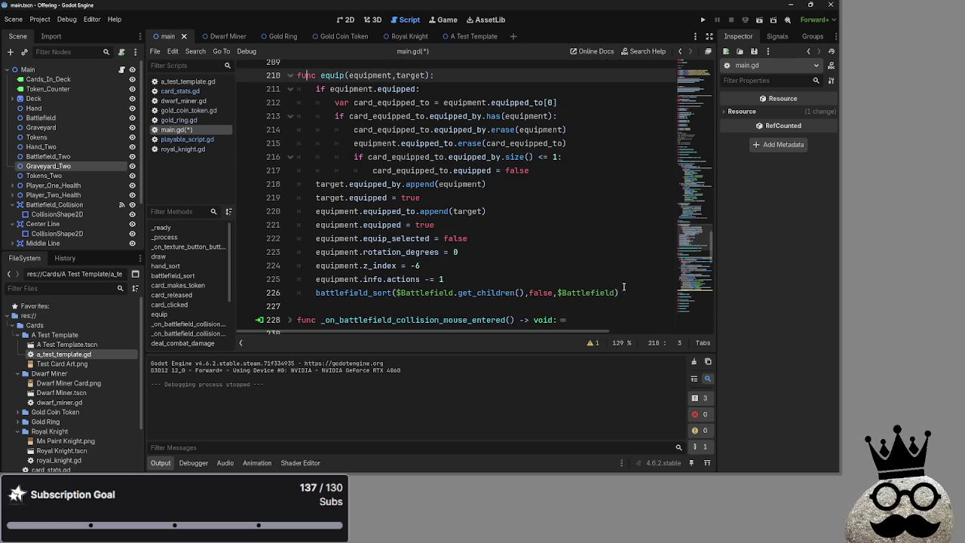
click(637, 291)
mouse_move(637, 292)
mouse_down()
mouse_move(346, 162)
mouse_move(336, 102)
mouse_move(314, 89)
mouse_up()
key(ctrl+c)
click(290, 75)
scroll(370, 146, down, 9)
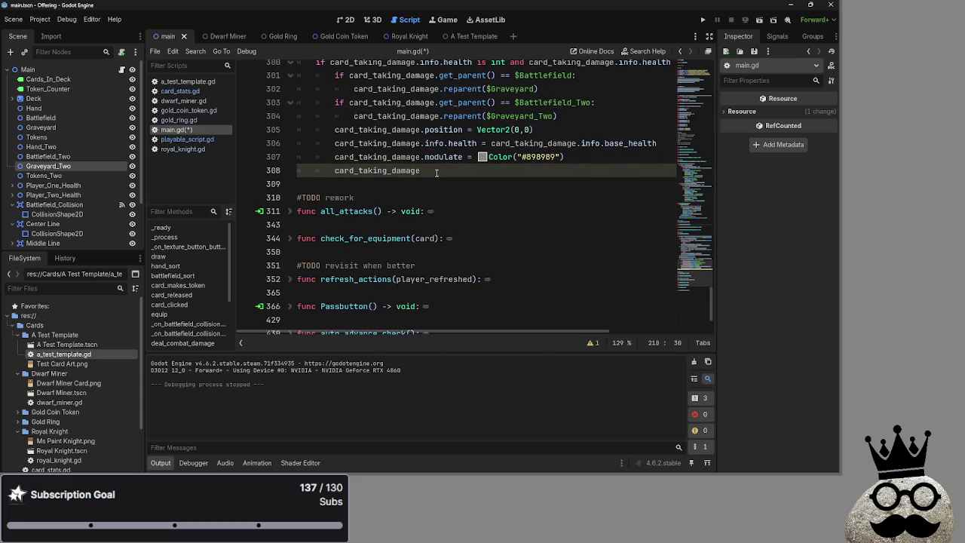
click(435, 171)
drag(436, 171, 335, 171)
key(ctrl+v)
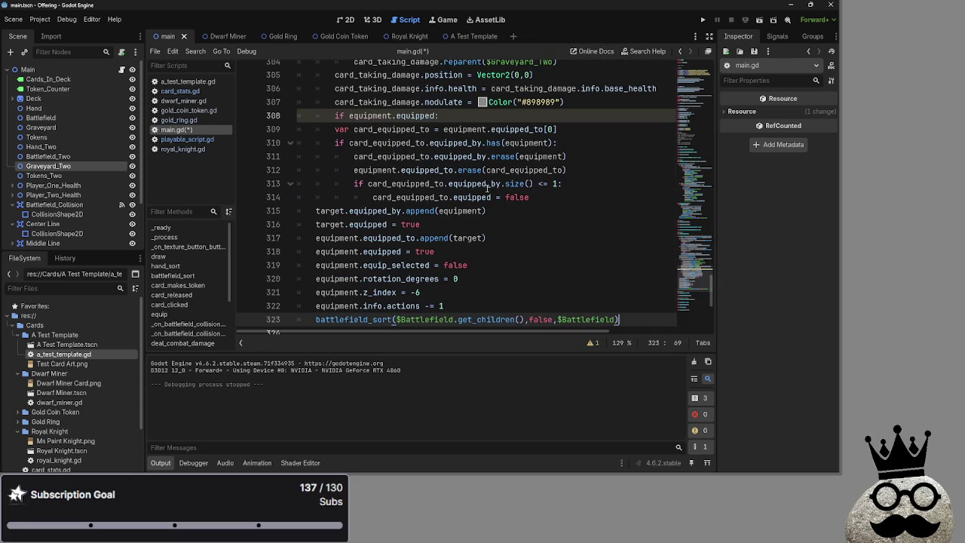
key(ctrl+z)
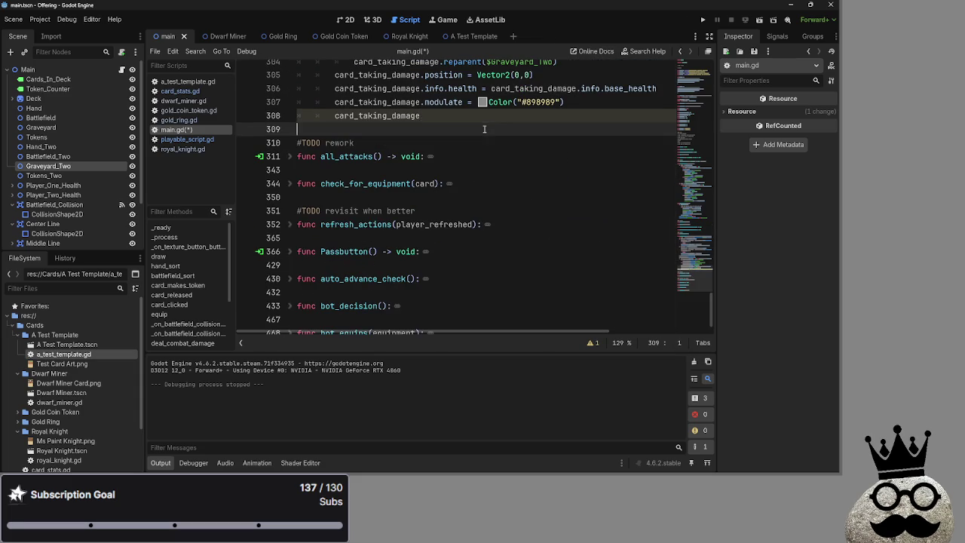
double_click(365, 117)
key(ctrl+v)
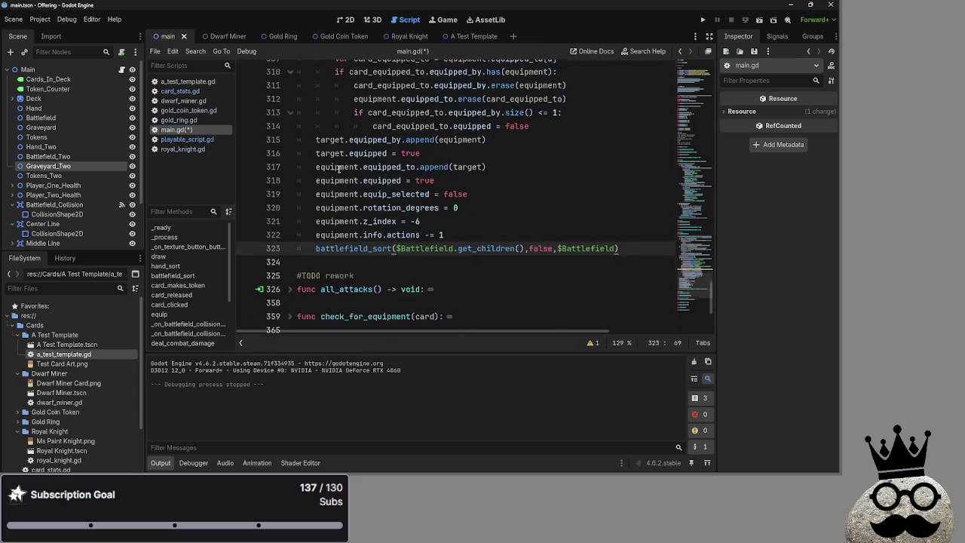
scroll(339, 169, up, 4)
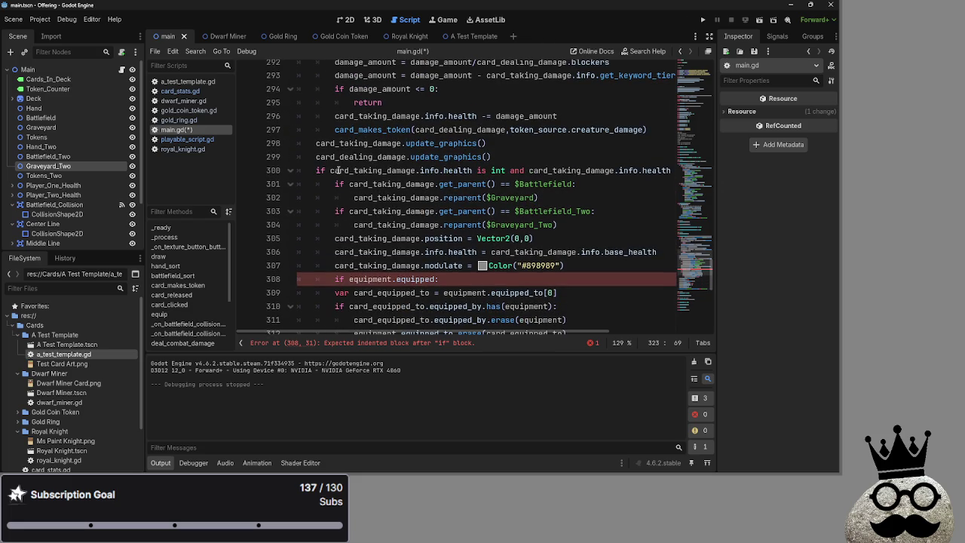
scroll(338, 170, down, 5)
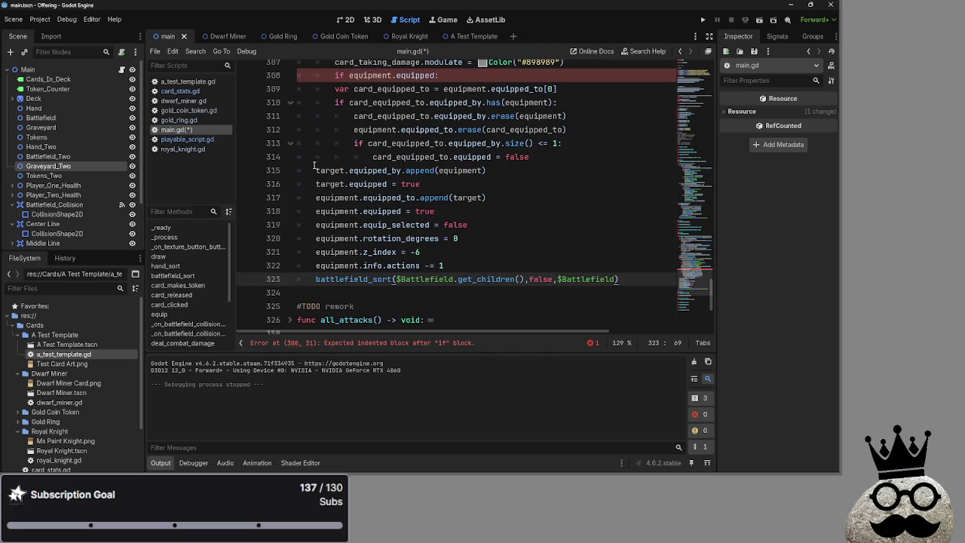
click(316, 171)
mouse_move(316, 170)
mouse_down()
mouse_move(460, 238)
mouse_move(618, 279)
mouse_up()
key(Tab)
click(535, 157)
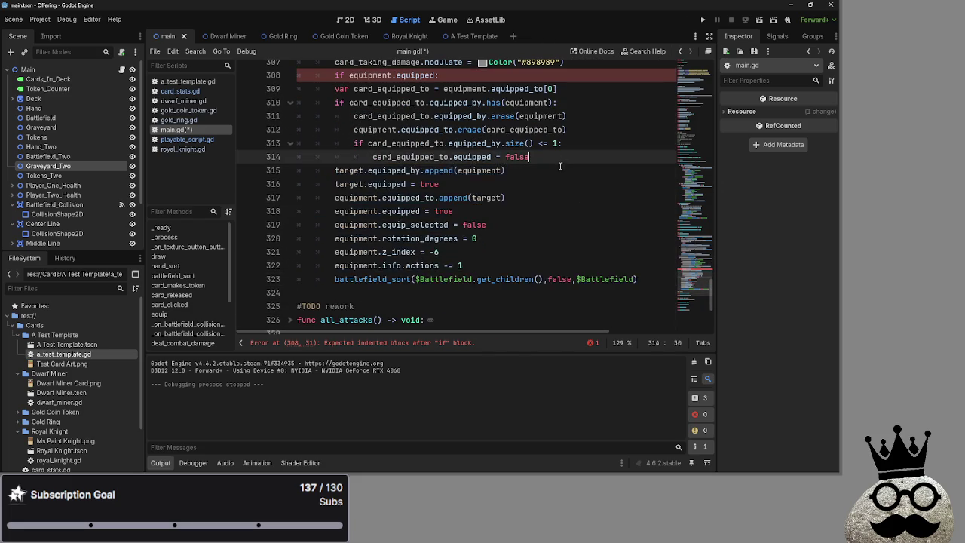
scroll(531, 248, up, 3)
click(334, 197)
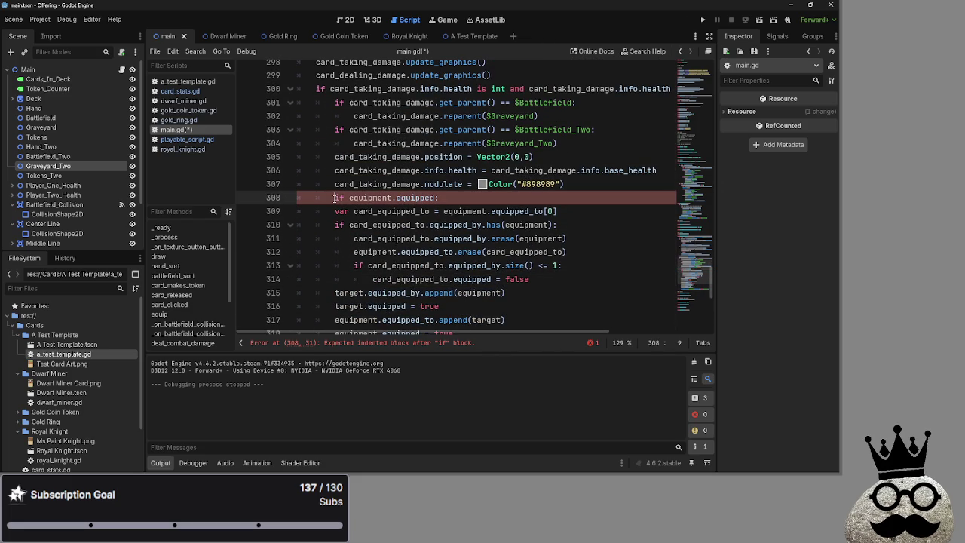
double_click(368, 197)
text(card_tak)
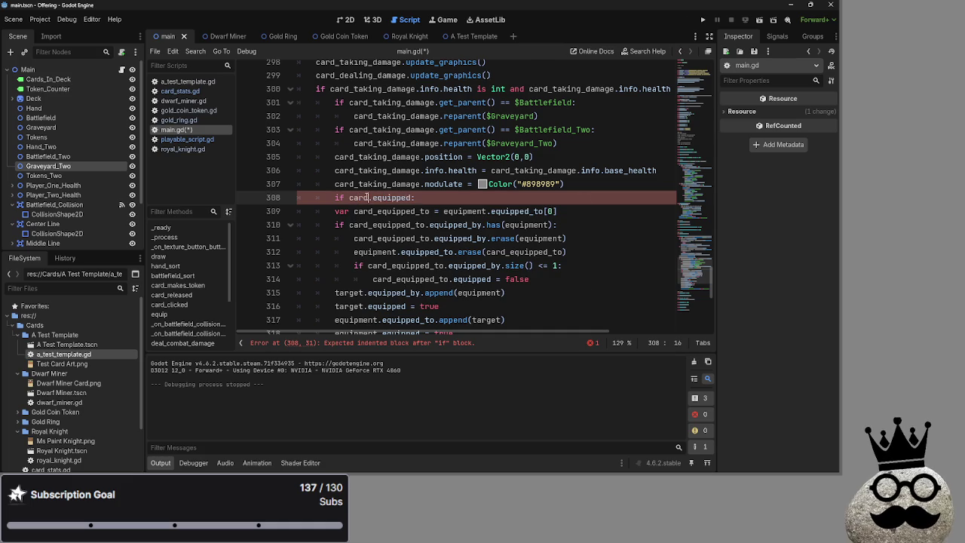
text(i)
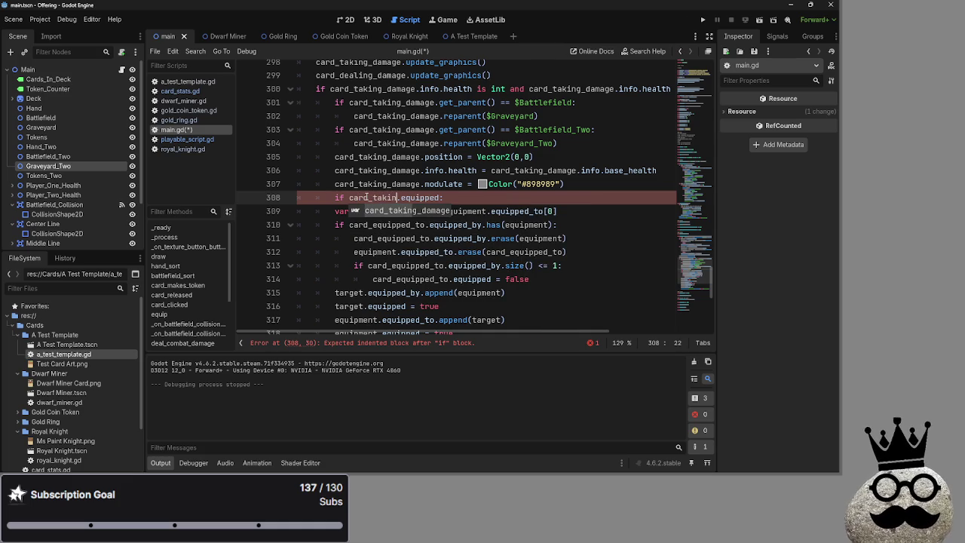
key(Return)
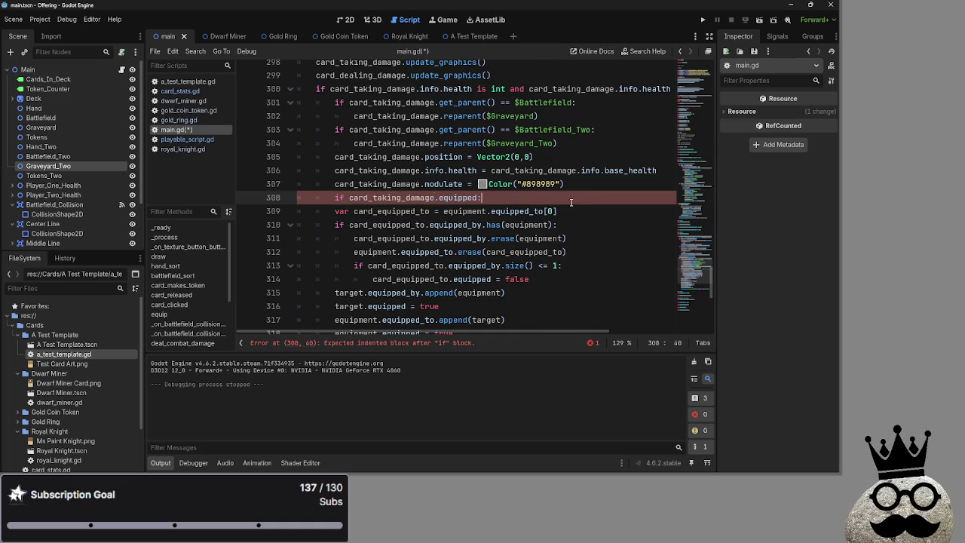
click(335, 211)
key(Tab)
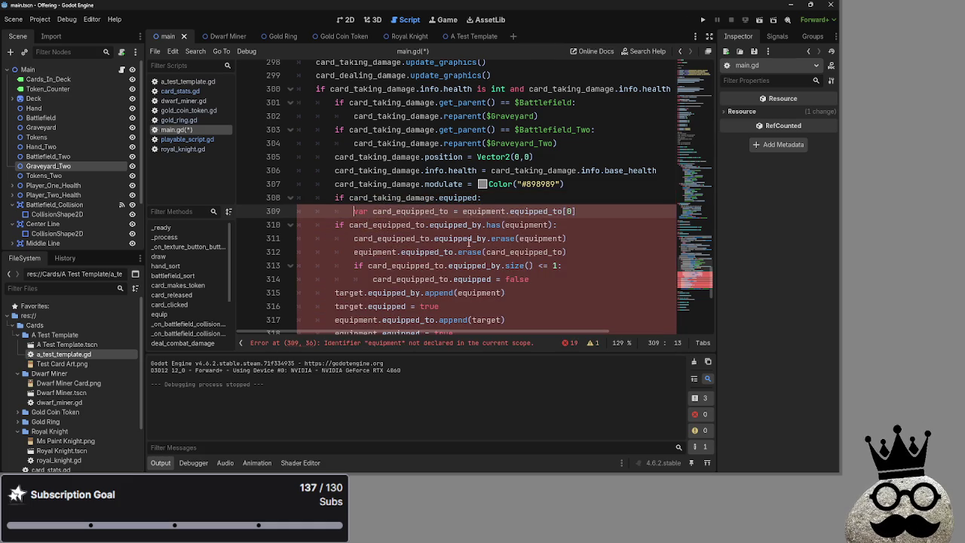
scroll(606, 218, down, 3)
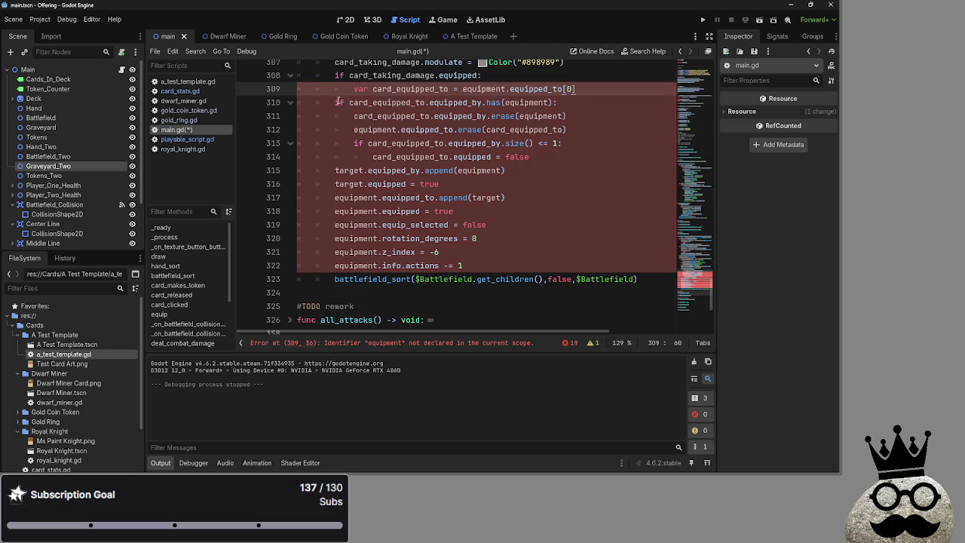
mouse_move(339, 101)
mouse_down()
mouse_move(482, 238)
mouse_move(306, 102)
mouse_up()
key(Tab)
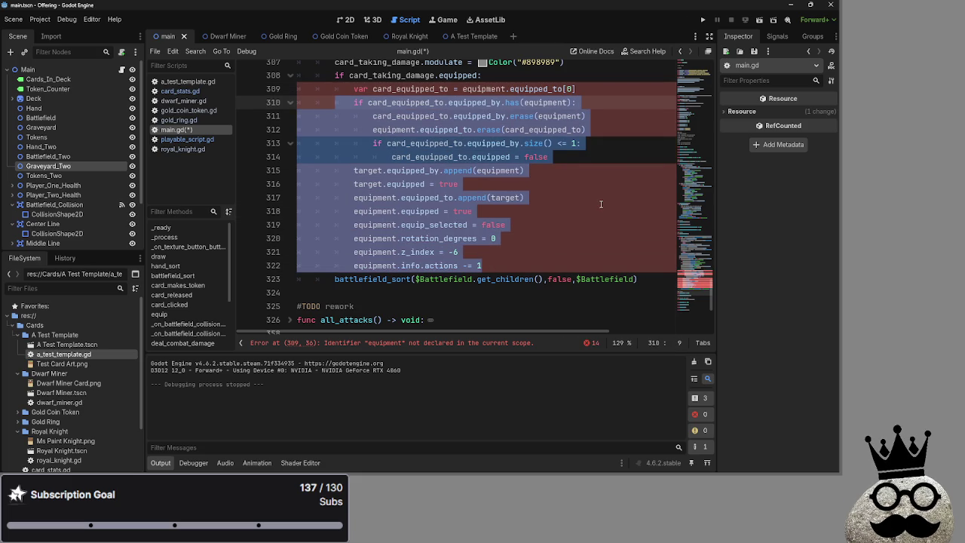
click(601, 203)
scroll(600, 204, up, 2)
double_click(556, 183)
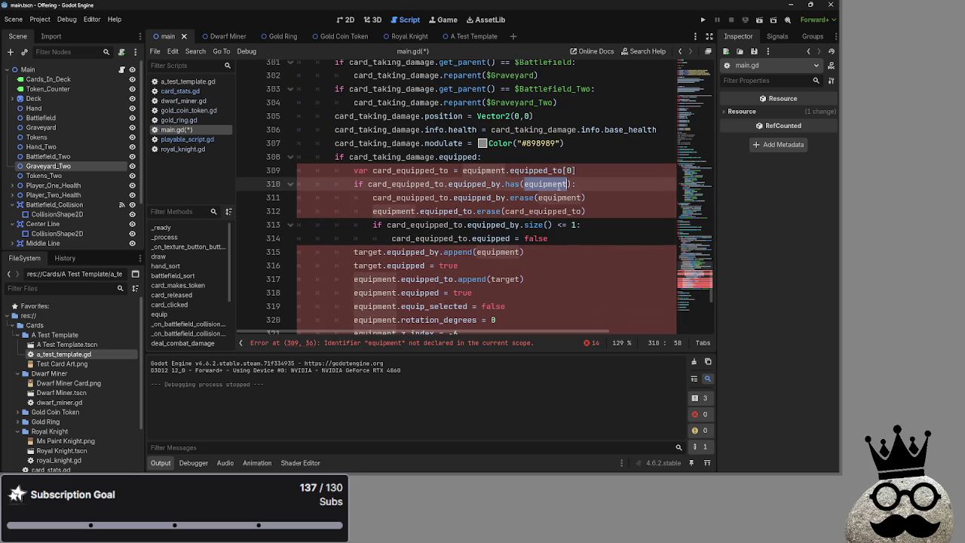
scroll(543, 204, up, 1)
double_click(479, 211)
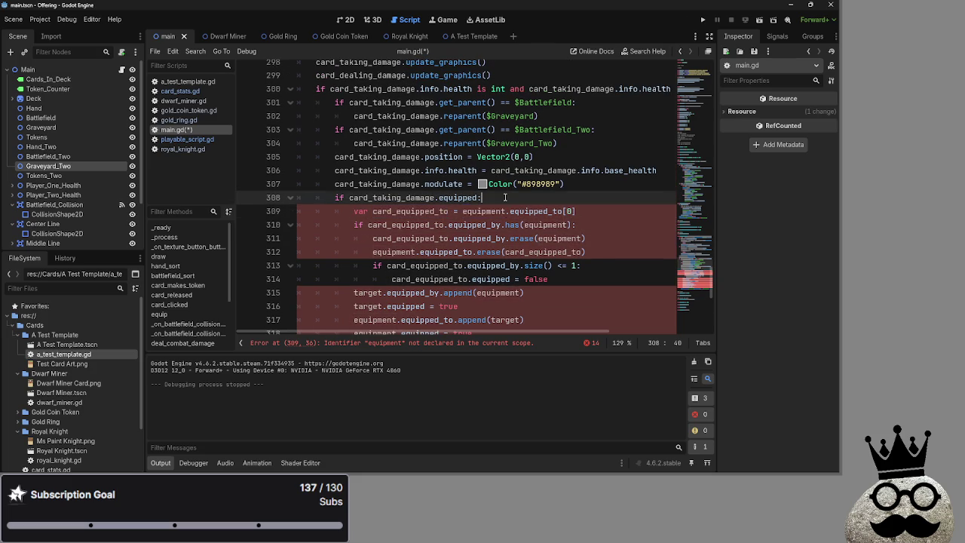
key(End)
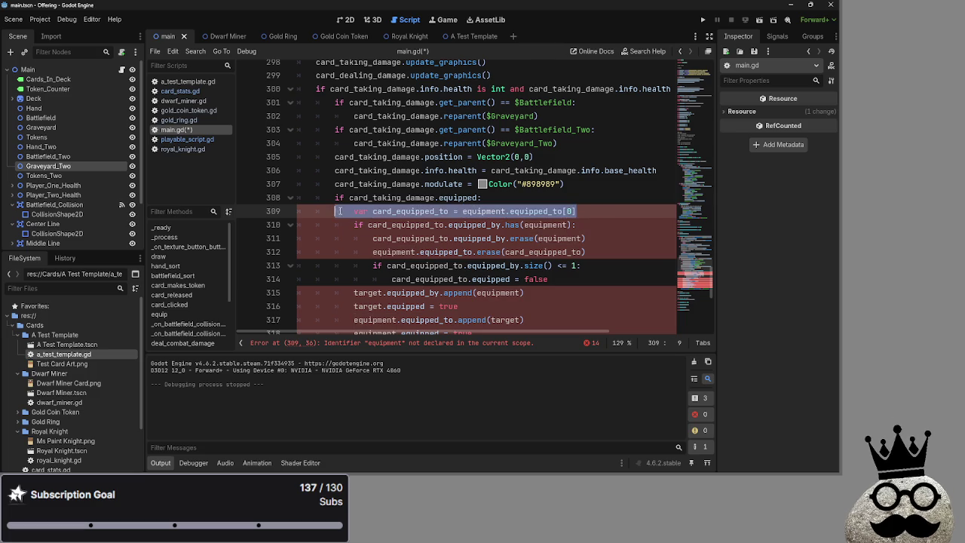
double_click(411, 211)
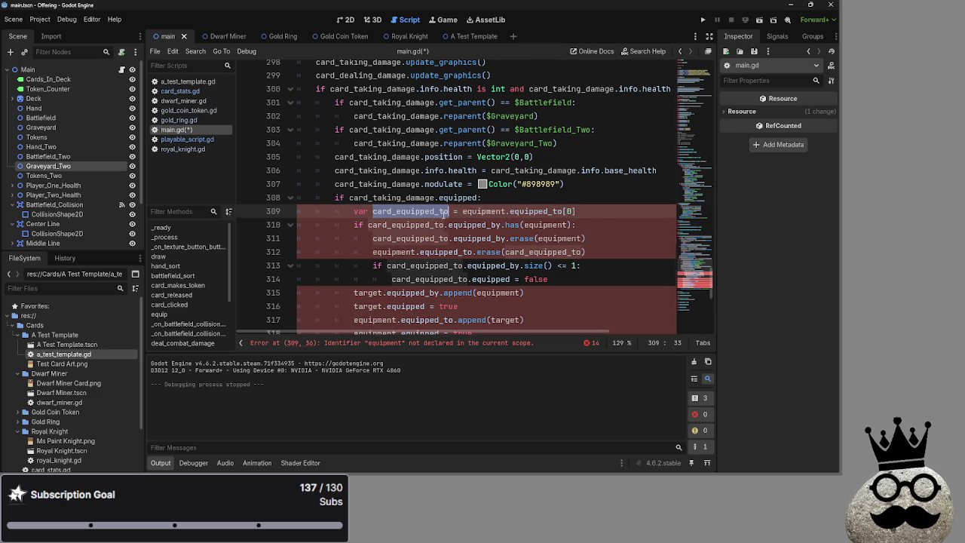
scroll(443, 213, down, 3)
scroll(443, 213, up, 7)
scroll(443, 214, up, 10)
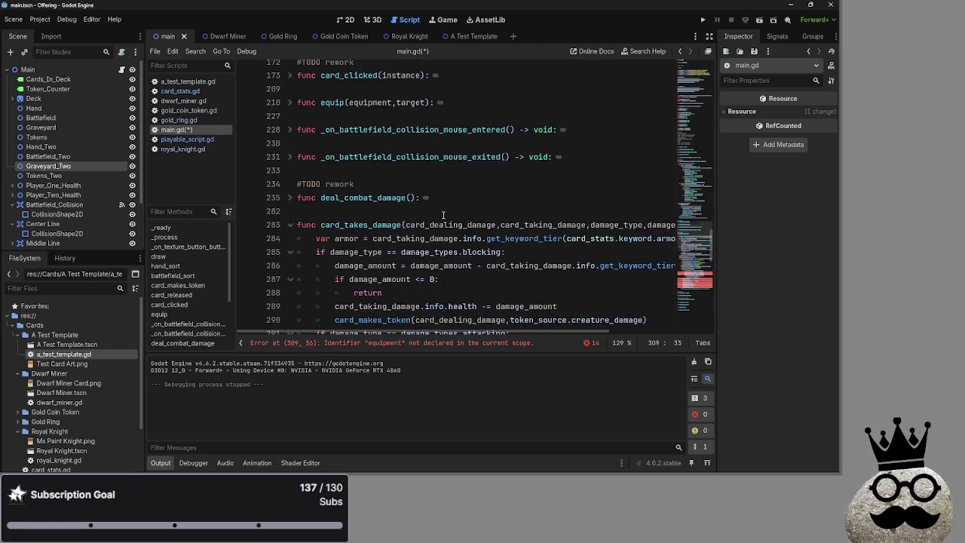
scroll(443, 215, up, 2)
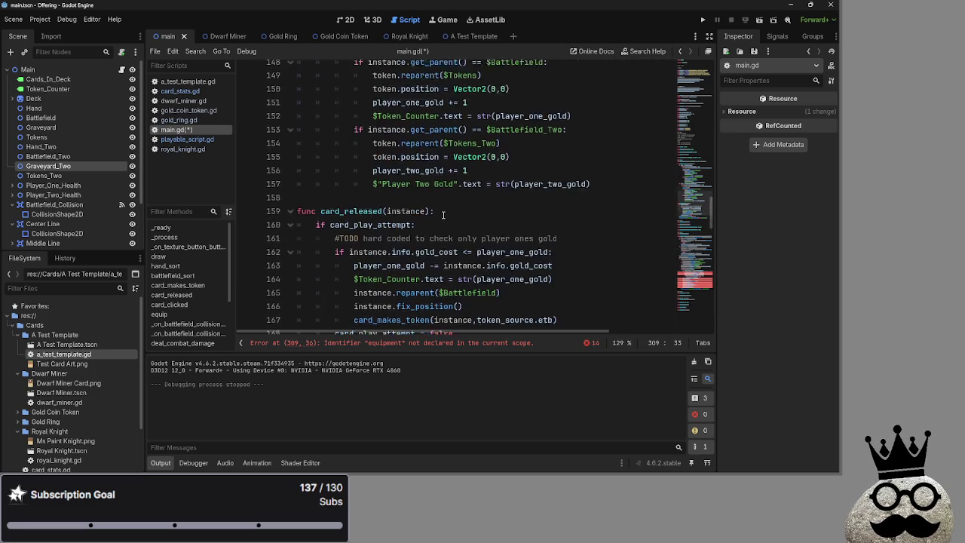
scroll(443, 215, down, 12)
scroll(443, 215, down, 5)
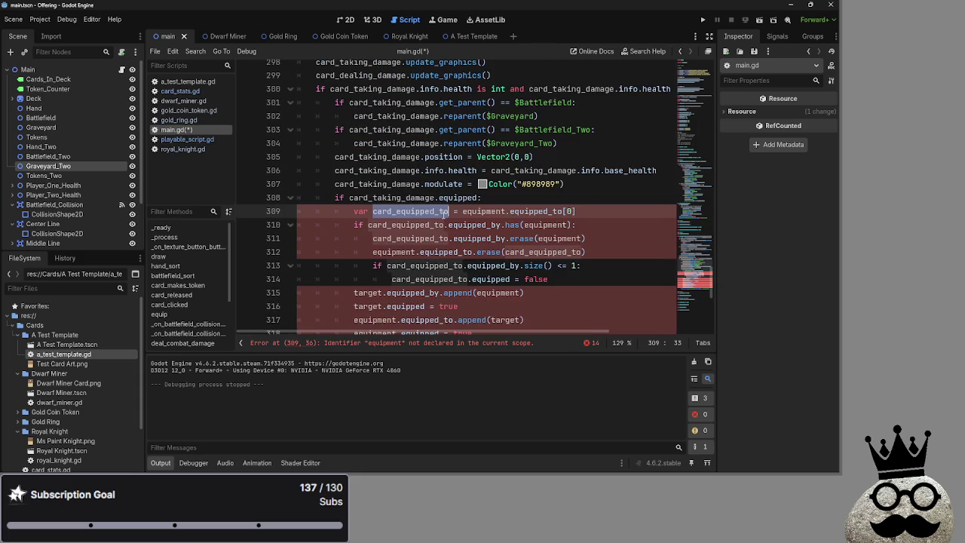
double_click(407, 197)
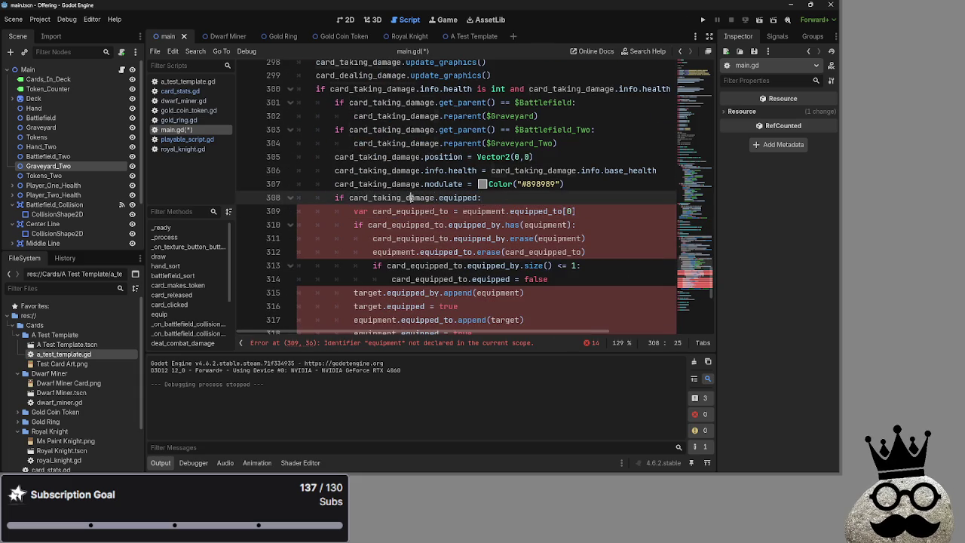
click(397, 211)
double_click(397, 211)
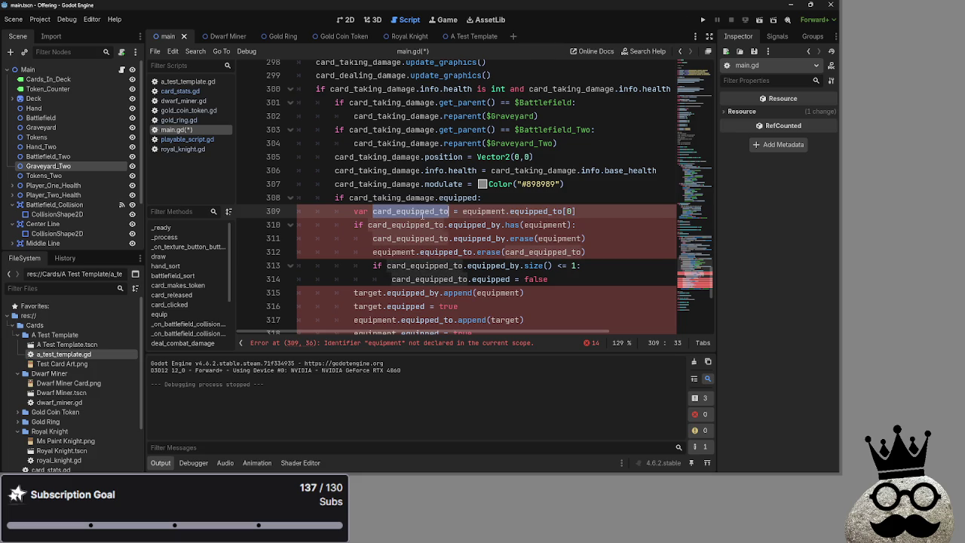
scroll(609, 246, up, 1)
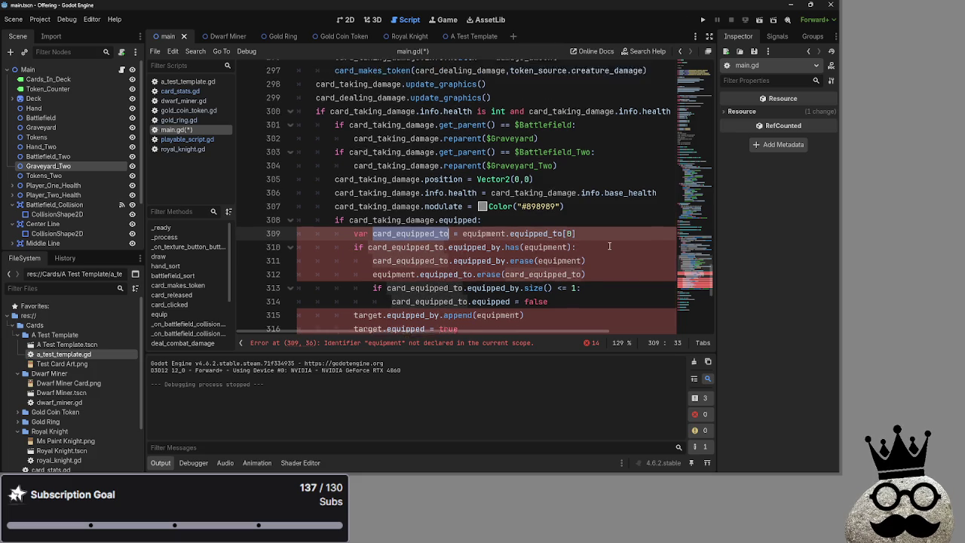
scroll(609, 246, down, 1)
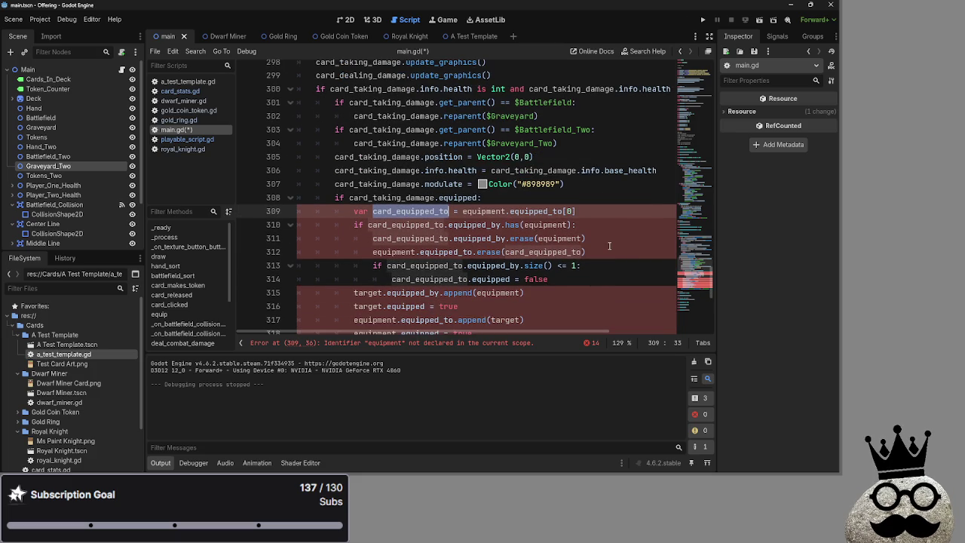
key(Home)
click(505, 211)
click(545, 211)
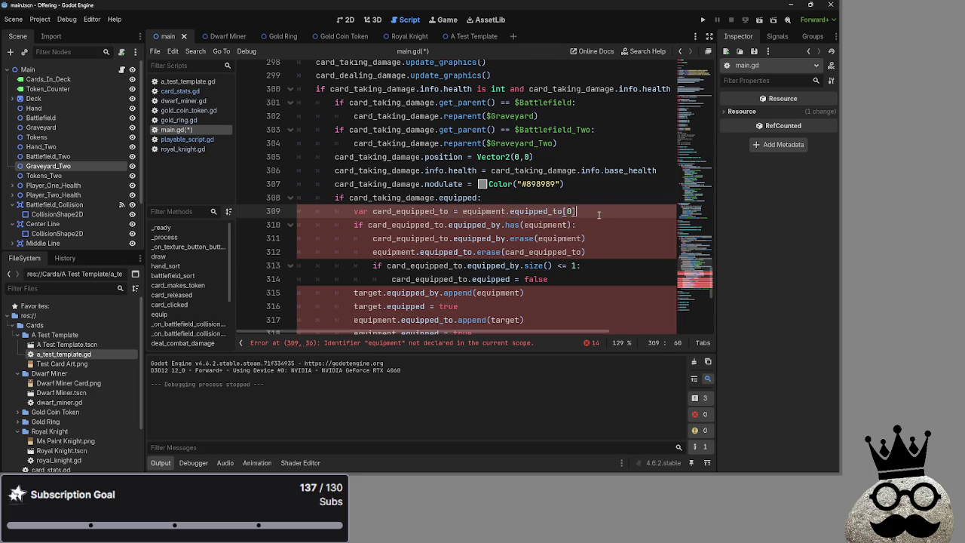
scroll(453, 226, down, 2)
click(361, 211)
double_click(361, 211)
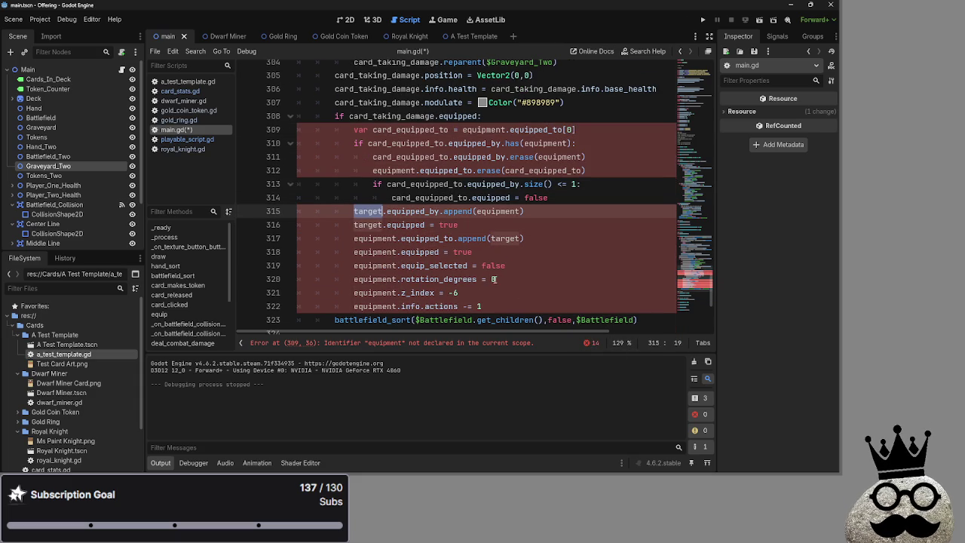
mouse_move(489, 306)
mouse_down()
mouse_move(354, 279)
mouse_move(352, 211)
mouse_up()
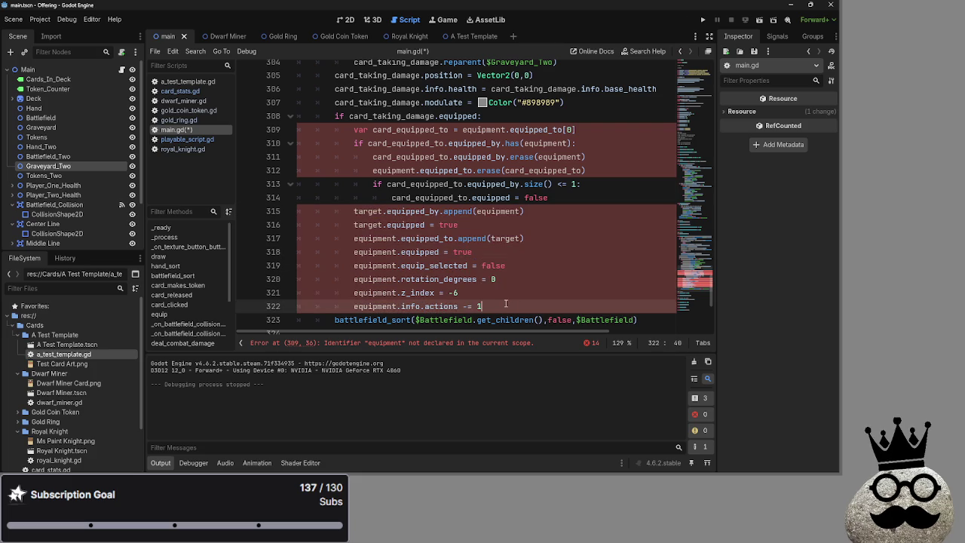
Delete the leftover equip lines 315–322 from the destroyed-card block
key(ctrl+z)
shift+click(348, 210)
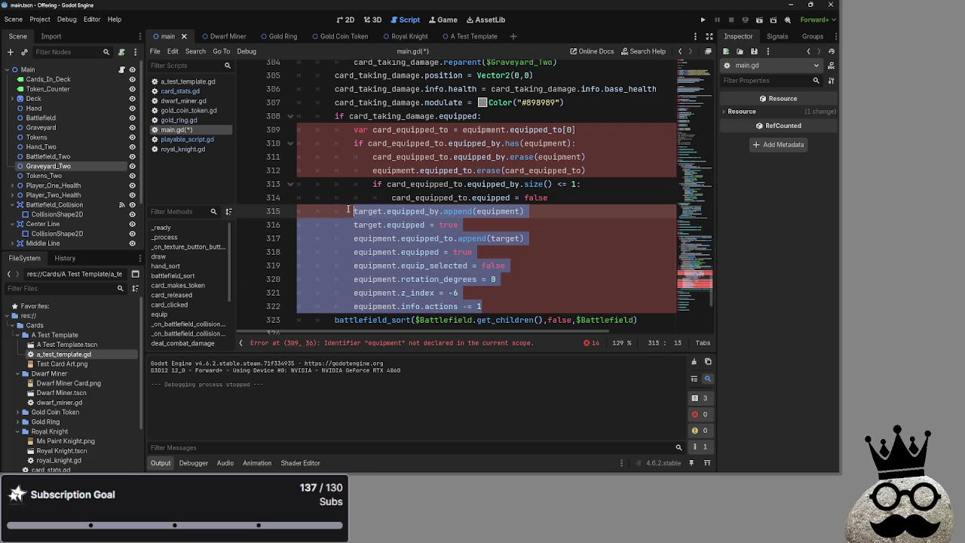
drag(489, 305, 345, 279)
shift+click(345, 267)
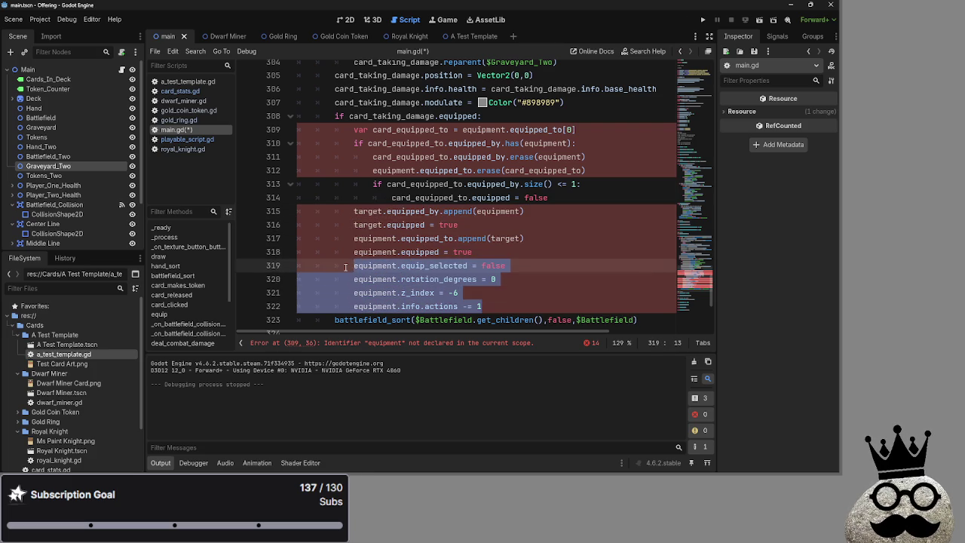
shift+click(345, 257)
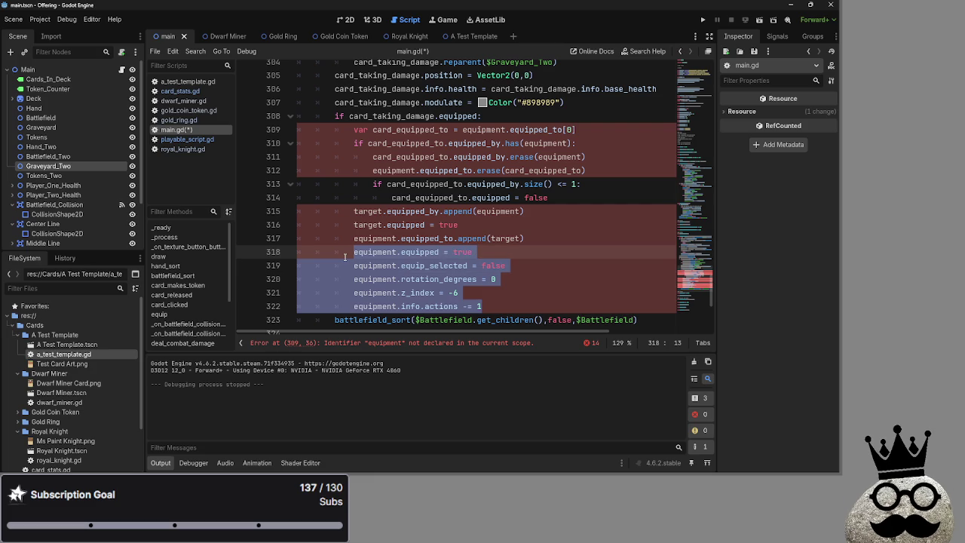
shift+click(345, 241)
shift+click(345, 226)
shift+click(345, 213)
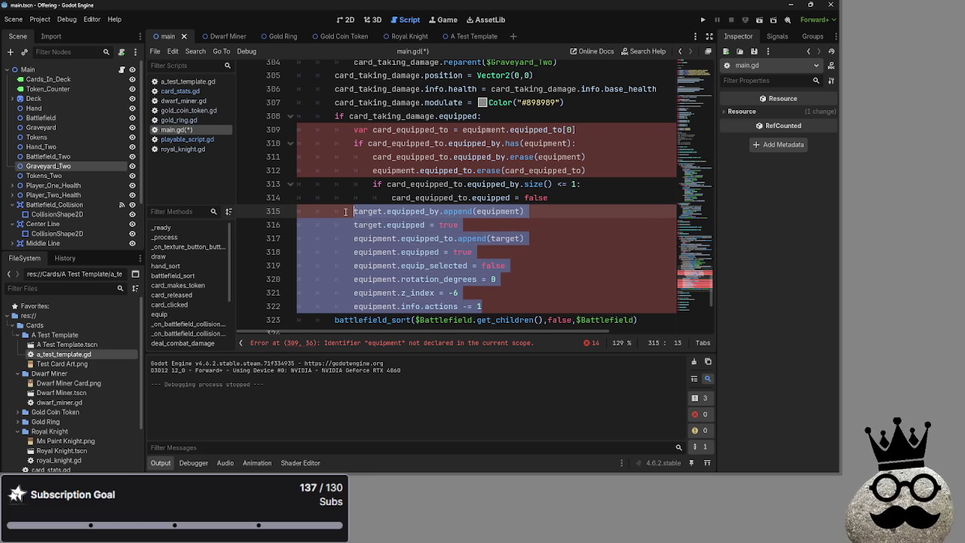
key(BackSpace)
key(BackSpace)
Unindent the battlefield_sort call by one level
scroll(498, 278, up, 1)
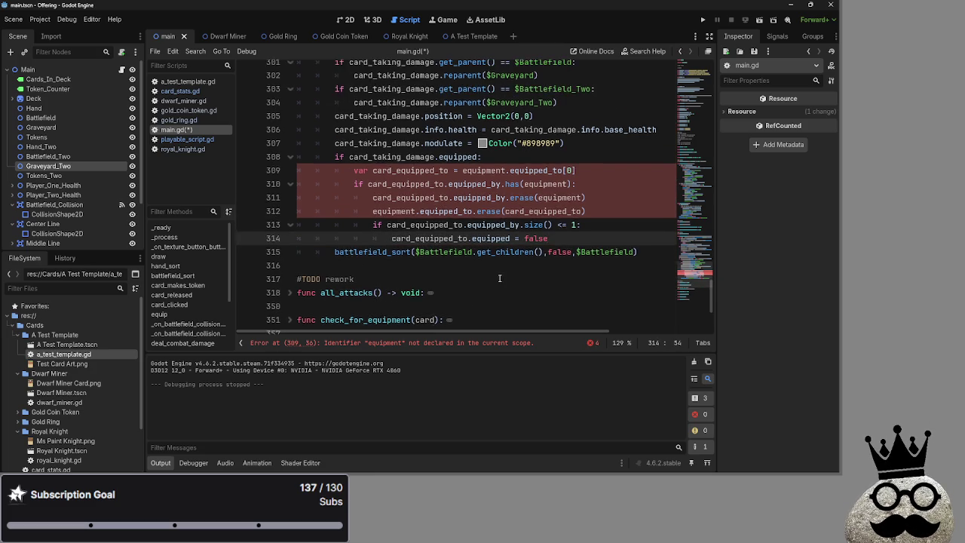
scroll(494, 264, up, 2)
scroll(486, 247, down, 1)
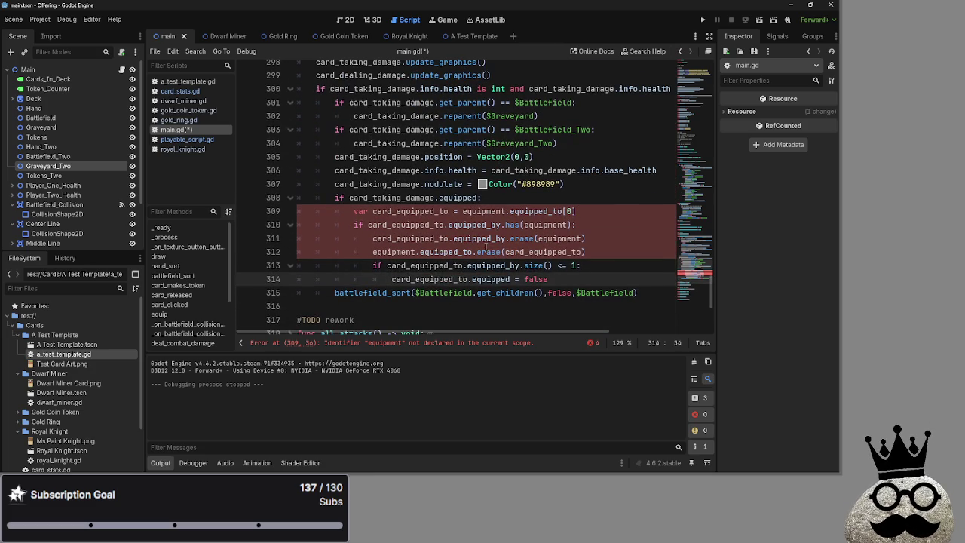
click(333, 290)
key(BackSpace)
Duplicate the battlefield_sort($Battlefield, false) line directly below the original
scroll(490, 302, up, 6)
scroll(490, 313, down, 5)
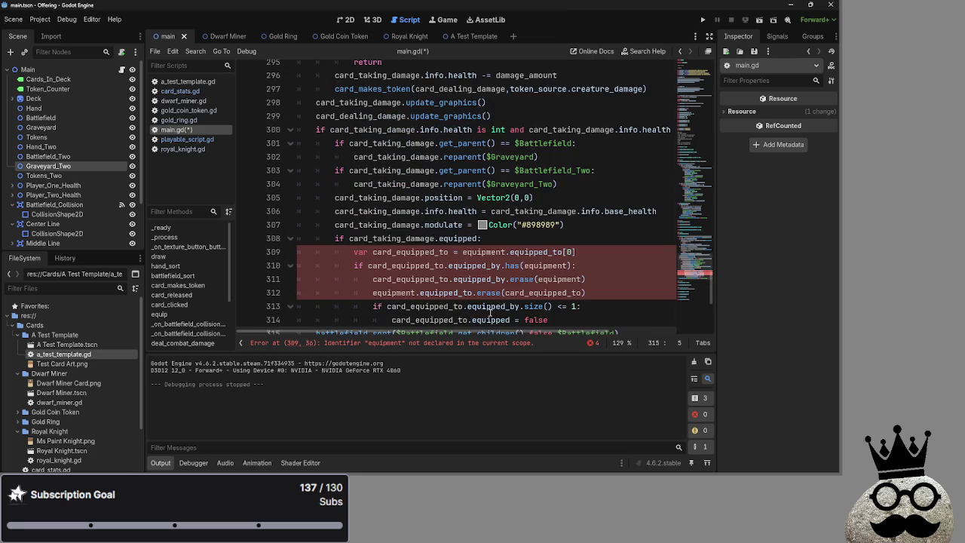
scroll(490, 311, down, 6)
drag(620, 252, 334, 256)
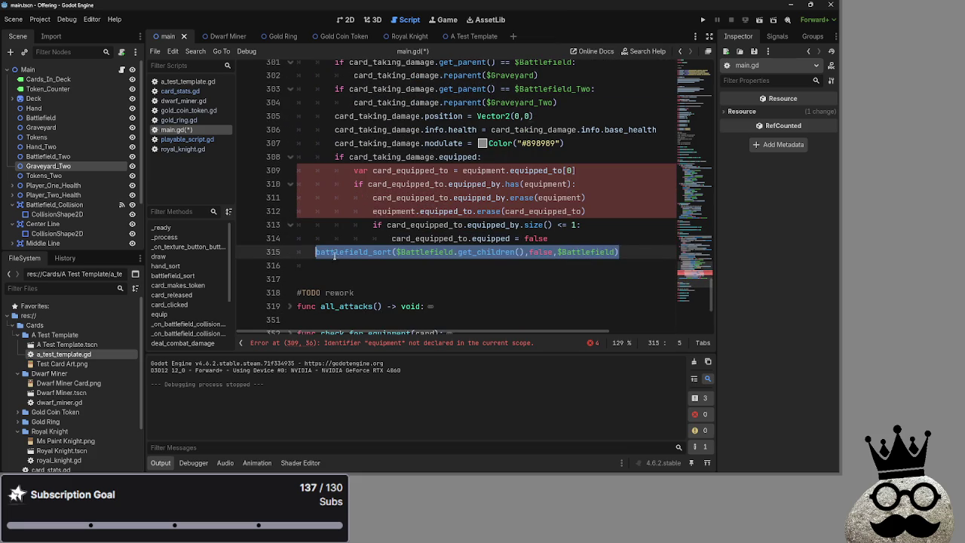
key(ctrl+c)
click(336, 265)
key(ctrl+v)
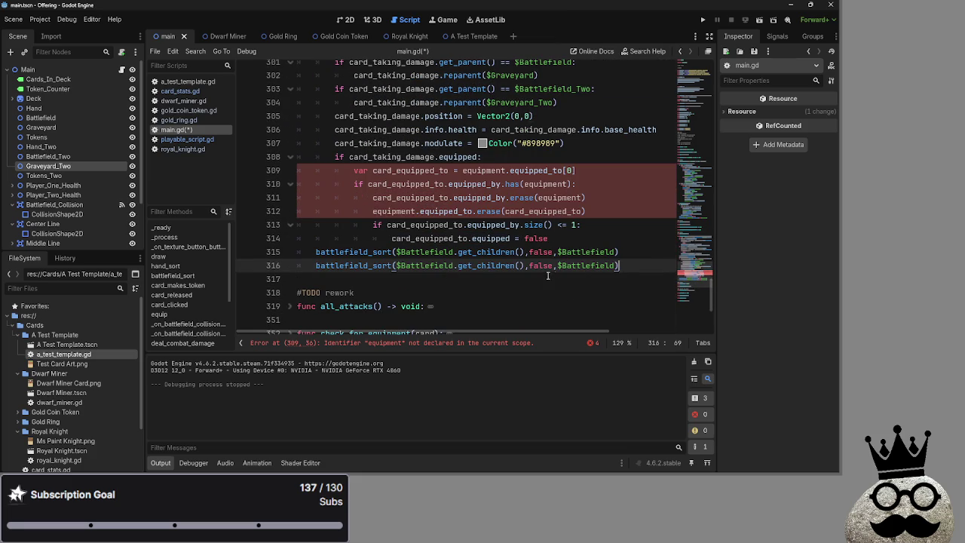
key(ctrl+z)
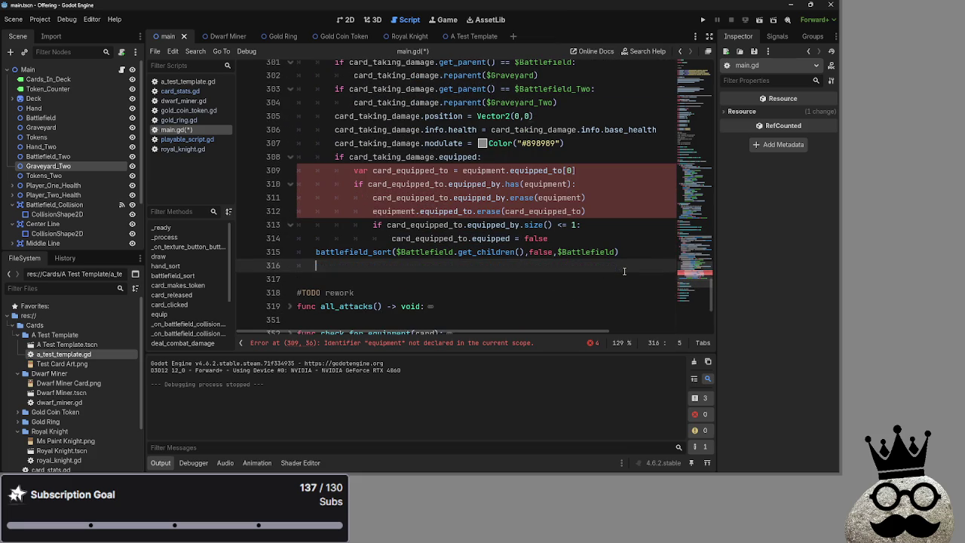
key(ctrl+v)
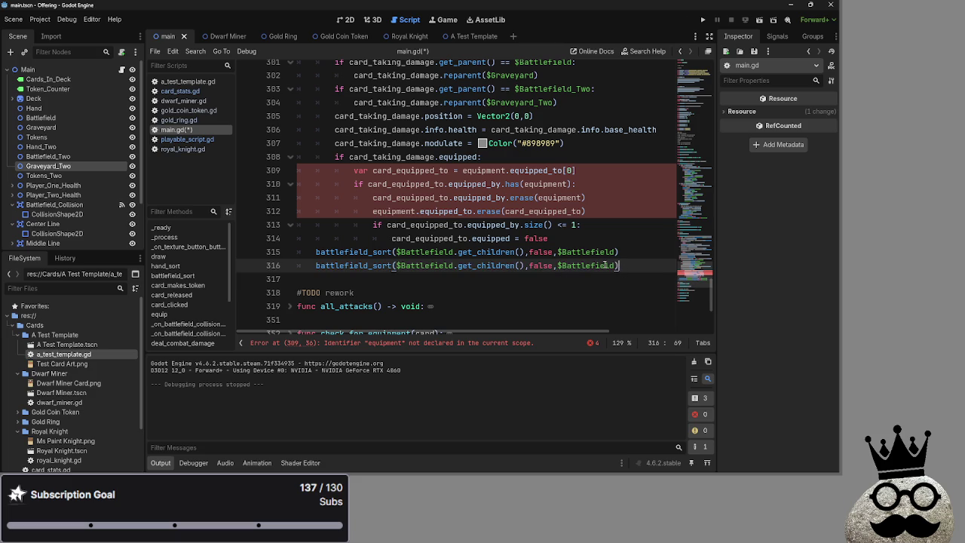
Change the copied call to use $Battlefield_Two and true
click(456, 267)
text(_Two)
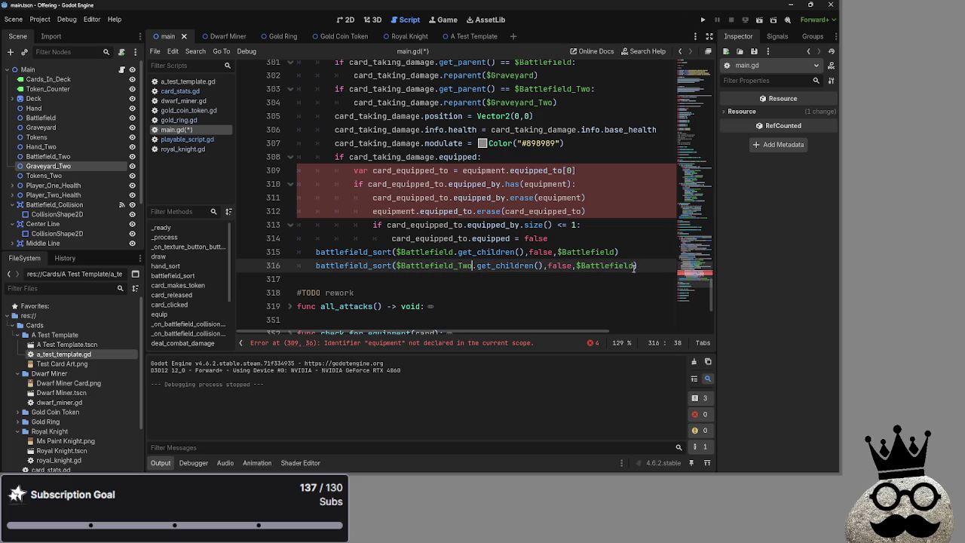
key(BackSpace)
key(BackSpace)
key(BackSpace)
text(Two)
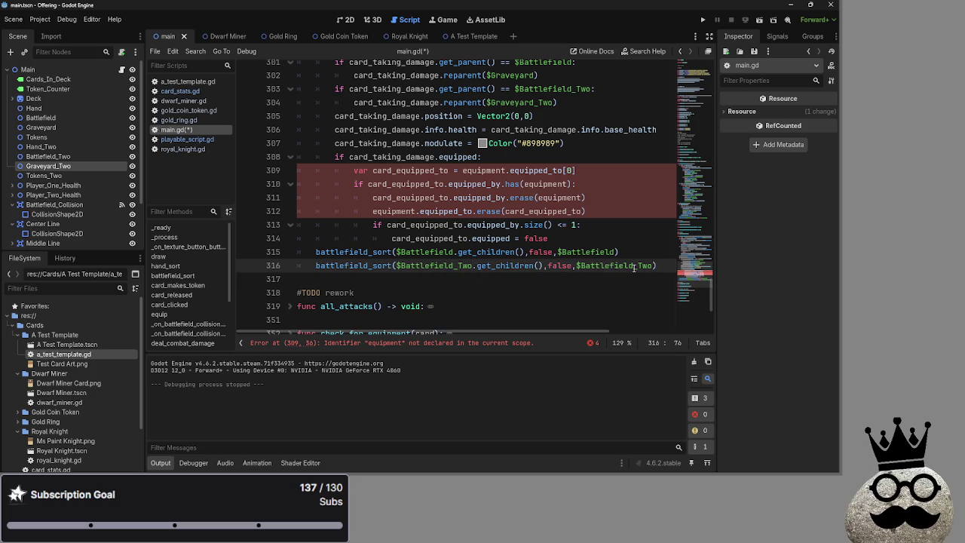
double_click(560, 265)
text(true)
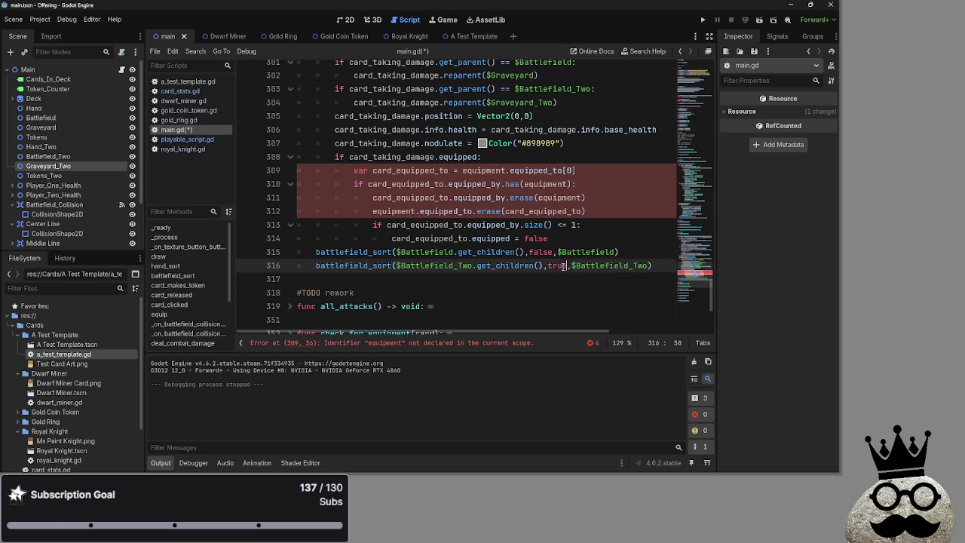
click(634, 248)
scroll(624, 246, up, 1)
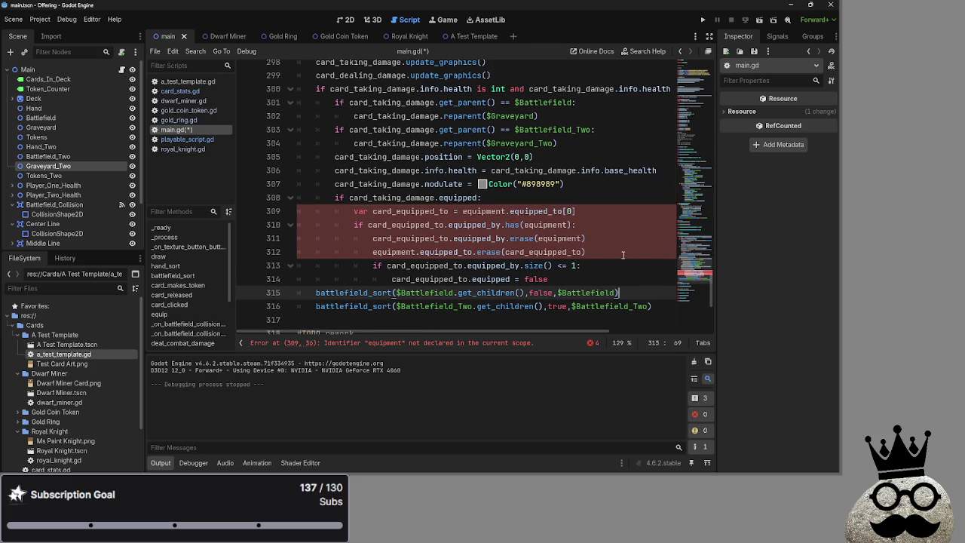
Replace the undeclared equipment reference on line 309 with card_taking_damage
scroll(560, 273, up, 1)
click(405, 252)
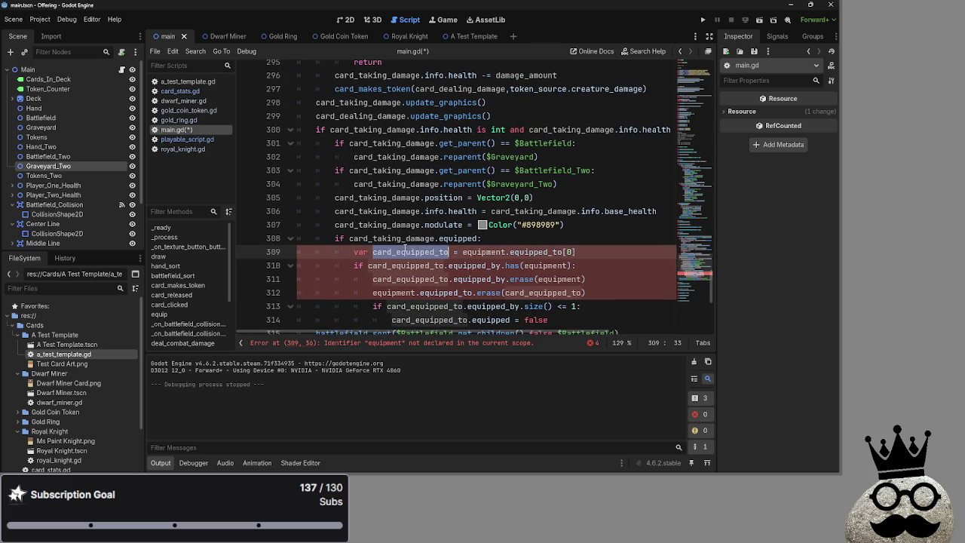
double_click(502, 252)
click(400, 252)
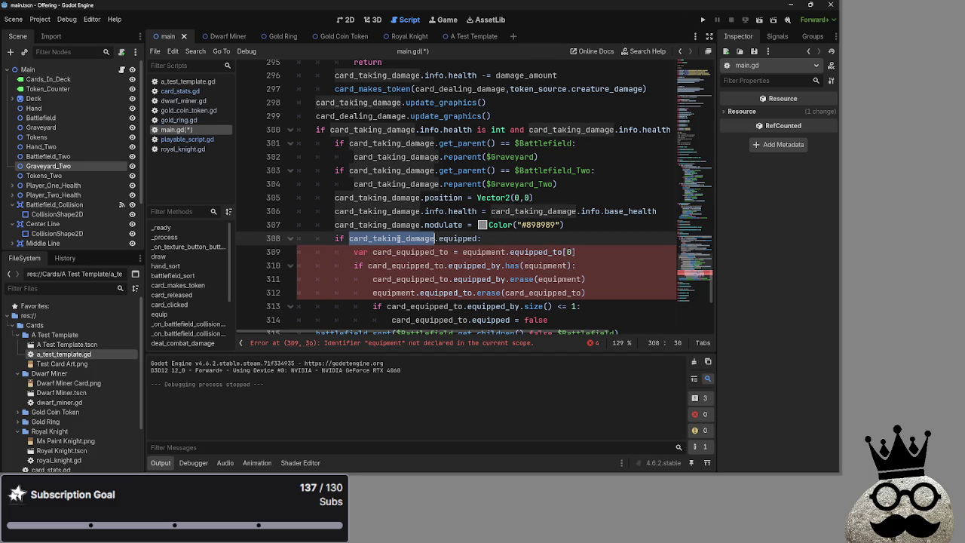
double_click(400, 238)
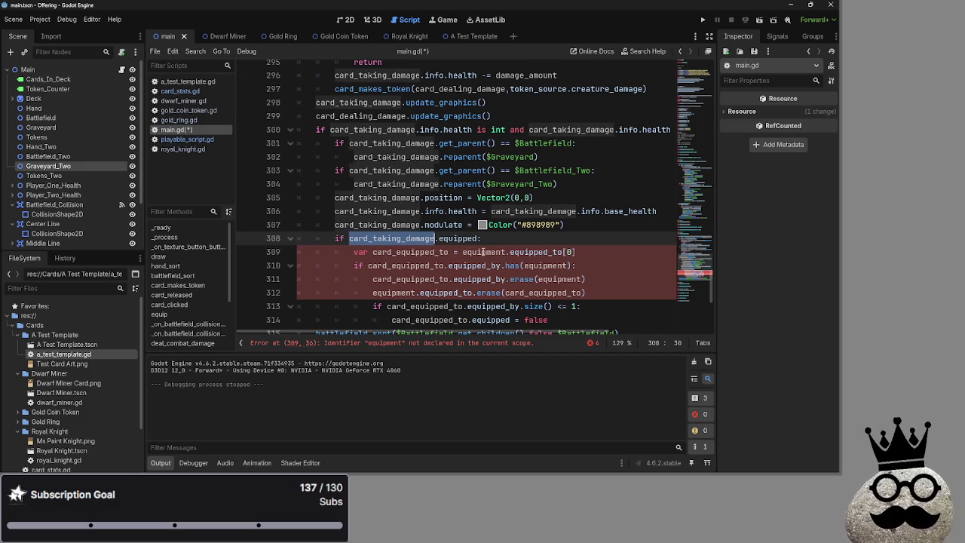
double_click(483, 252)
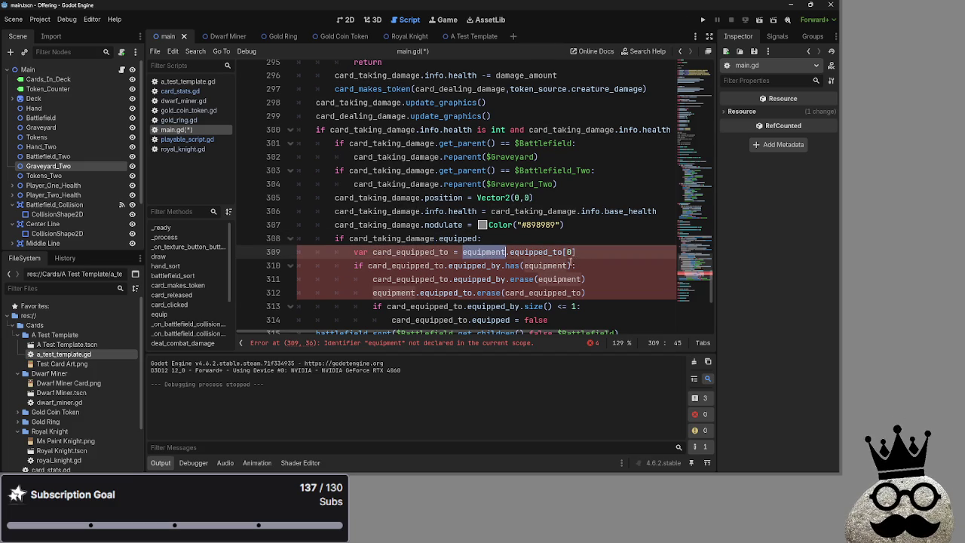
text(card_taking_damage)
click(596, 251)
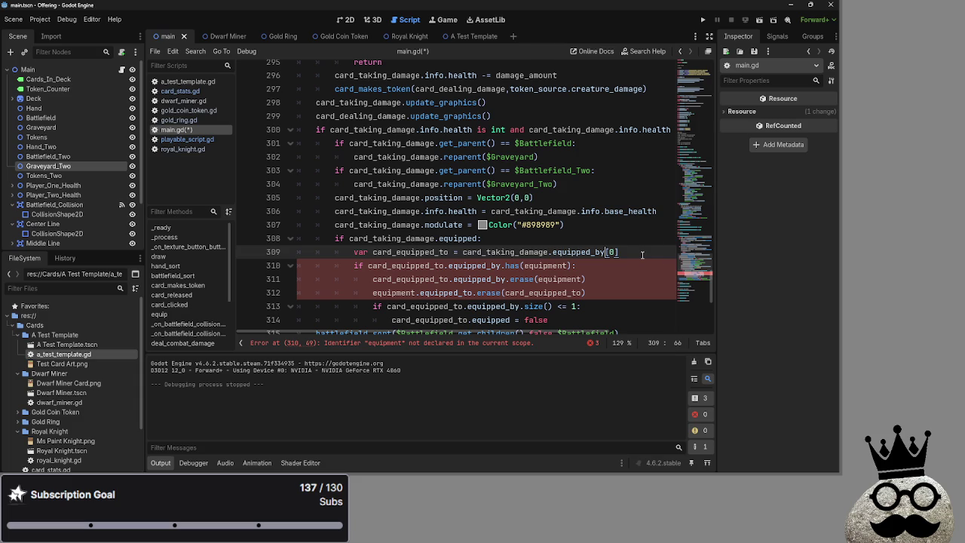
Rename every card_equipped_to on lines 309–314 to equipment
double_click(415, 252)
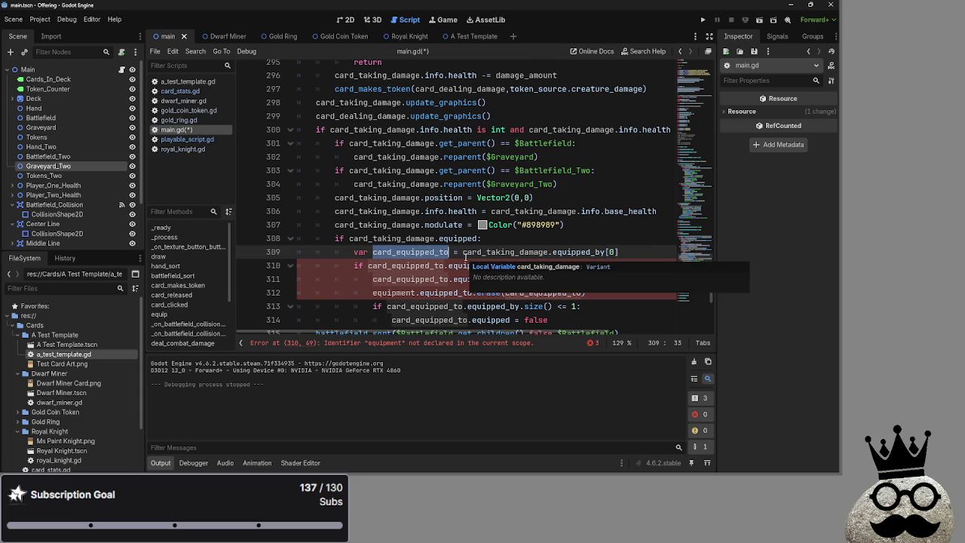
click(445, 251)
text(by)
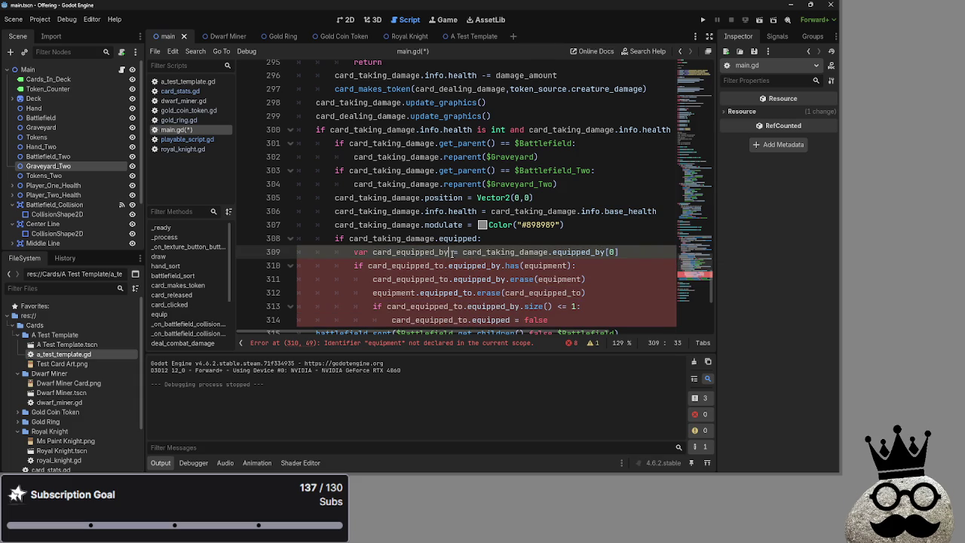
text(equ)
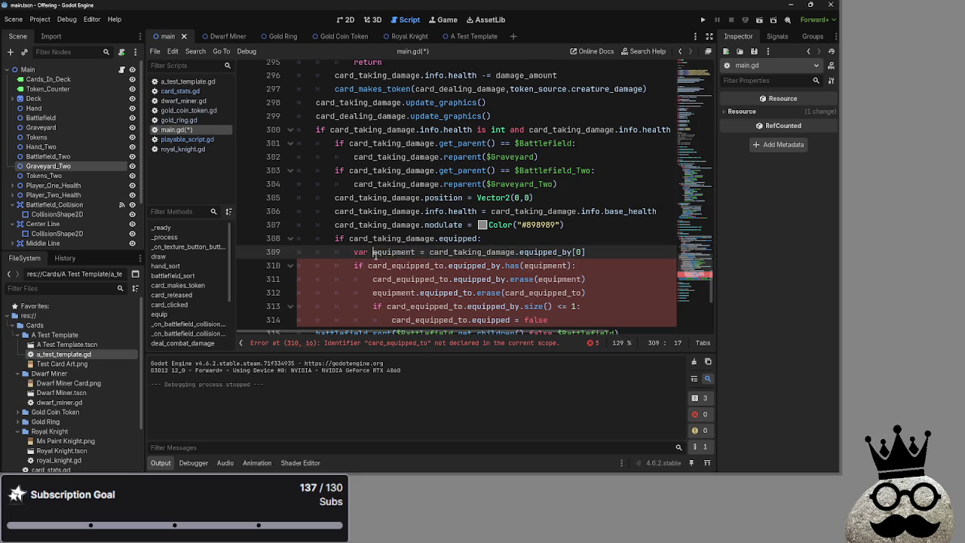
double_click(392, 265)
text(equipment)
double_click(421, 280)
text(equipment)
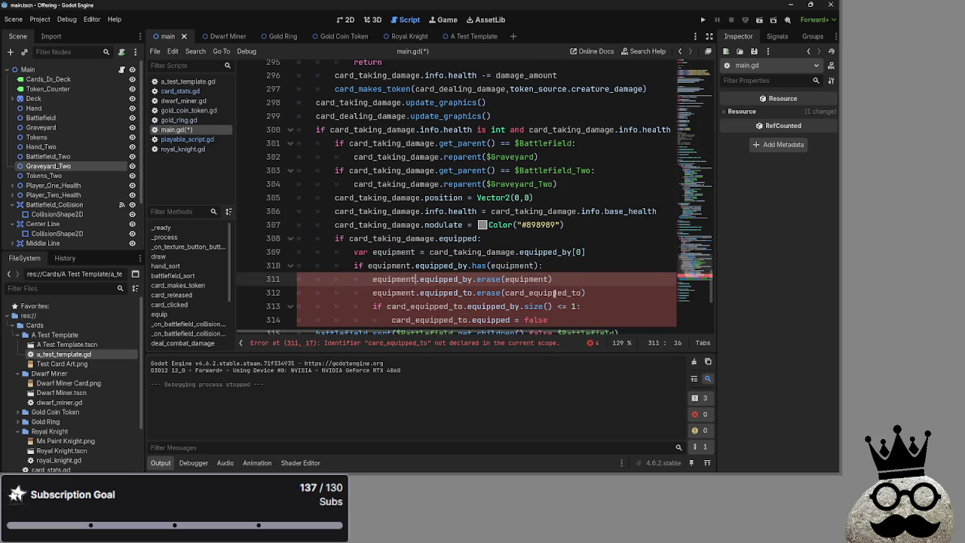
double_click(543, 292)
text(equipment)
double_click(412, 306)
text(equipment)
click(425, 319)
double_click(425, 320)
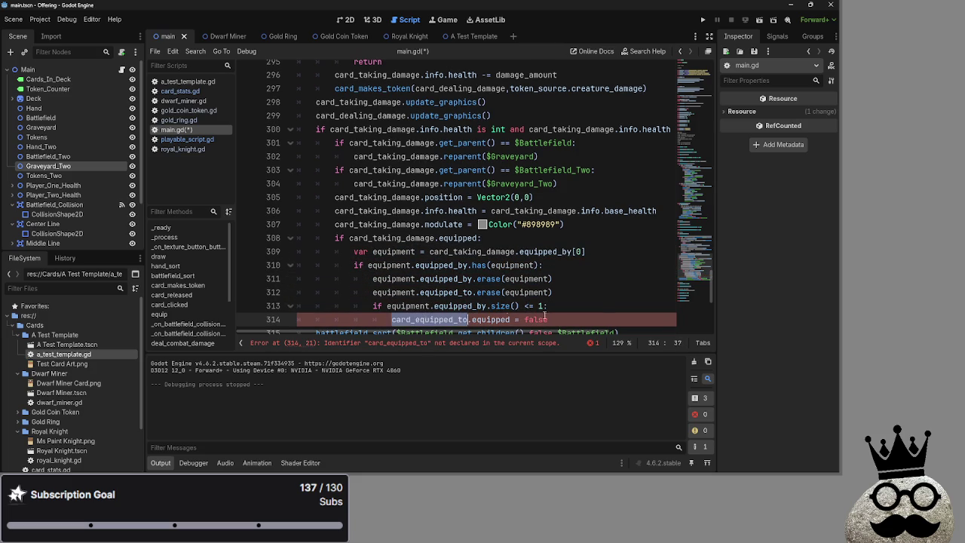
text(equipment)
scroll(396, 283, up, 1)
Replace equipment in the line 310 condition with card_taking_damage
click(396, 285)
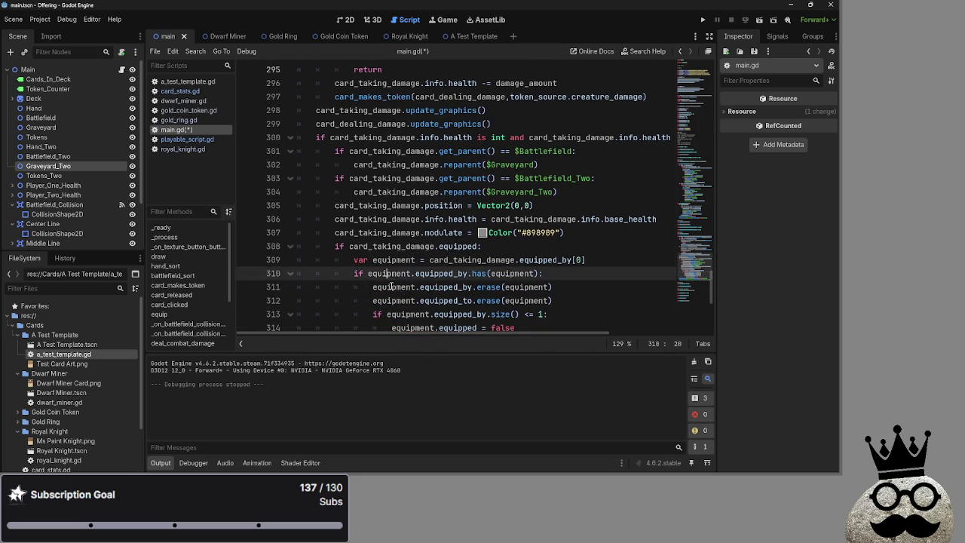
double_click(395, 286)
click(610, 287)
double_click(461, 260)
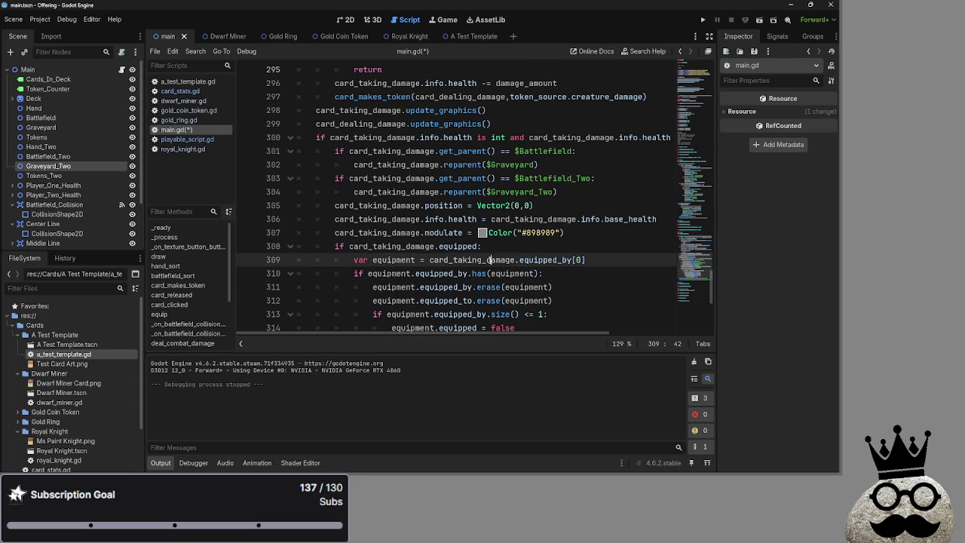
double_click(383, 274)
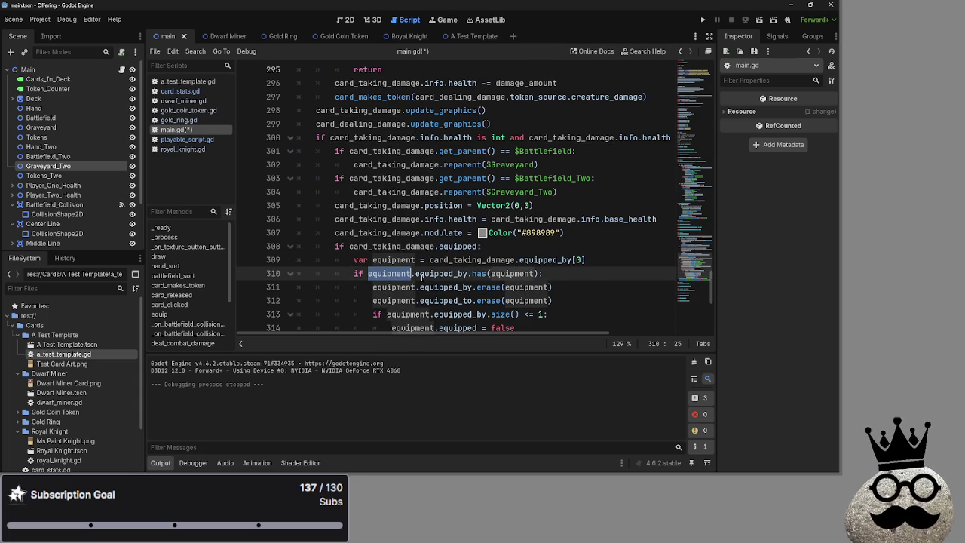
key(ctrl+v)
Delete the redundant has(equipment) condition line
click(491, 274)
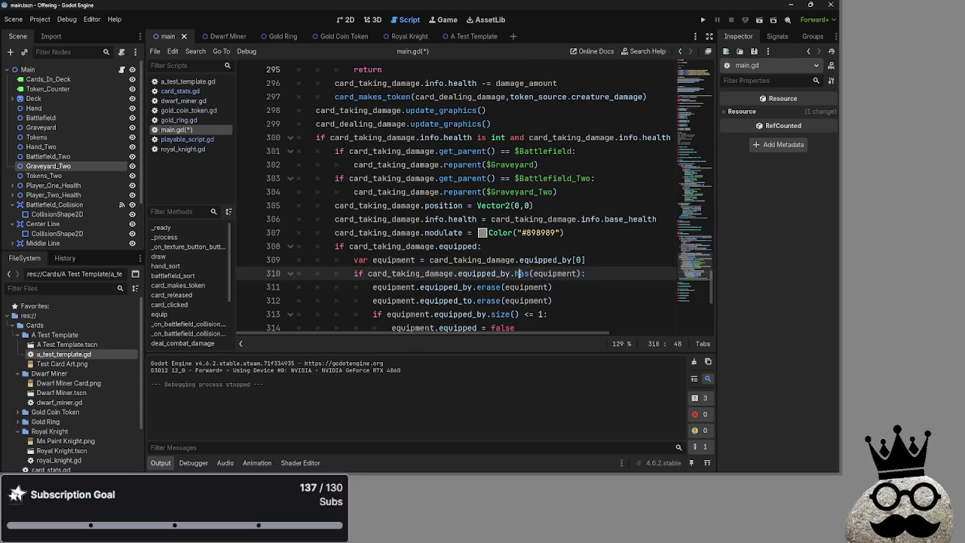
double_click(554, 273)
click(556, 273)
double_click(554, 274)
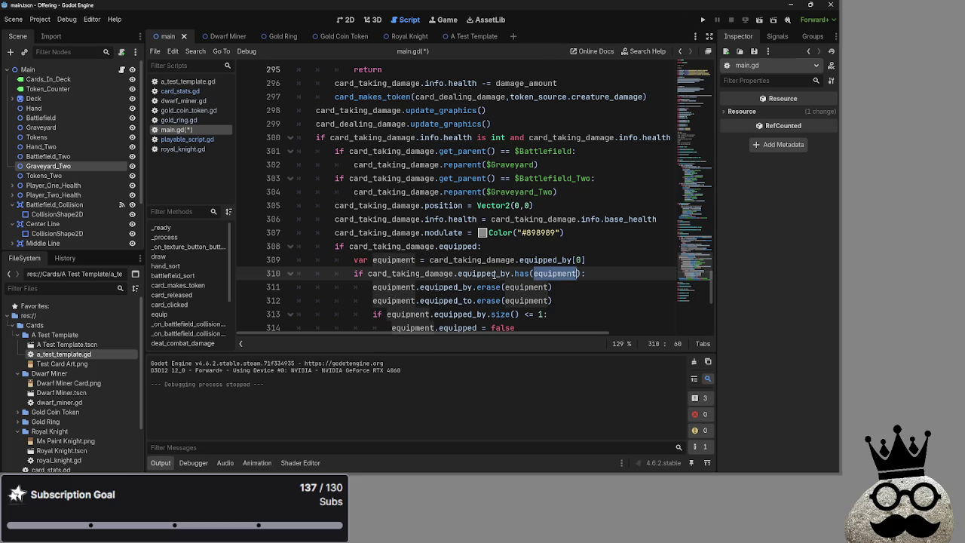
click(514, 273)
double_click(554, 273)
click(561, 274)
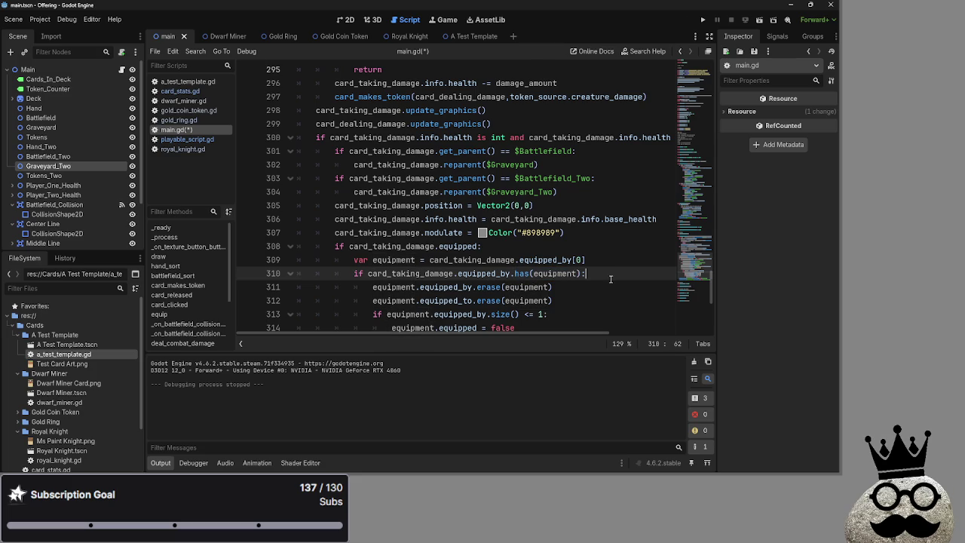
drag(587, 274, 314, 272)
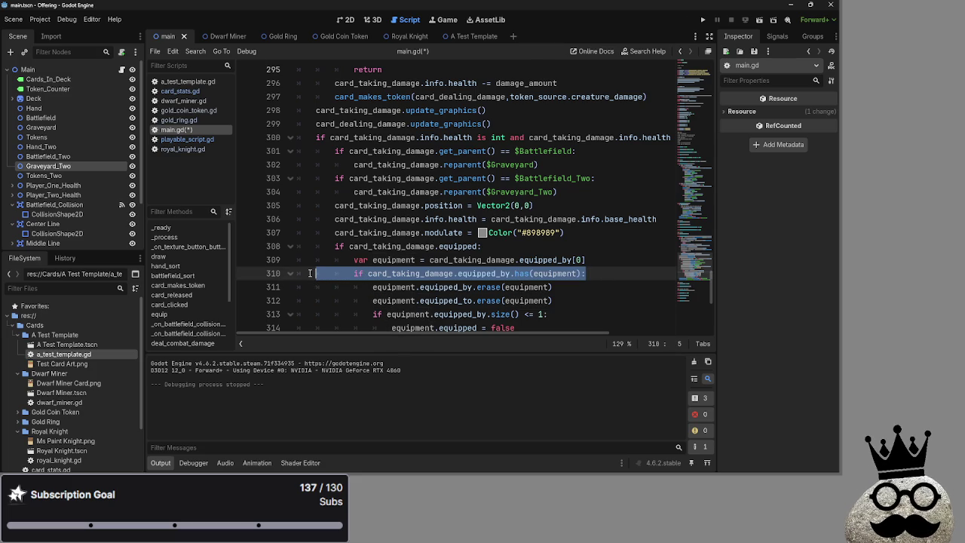
key(BackSpace)
key(BackSpace)
key(BackSpace)
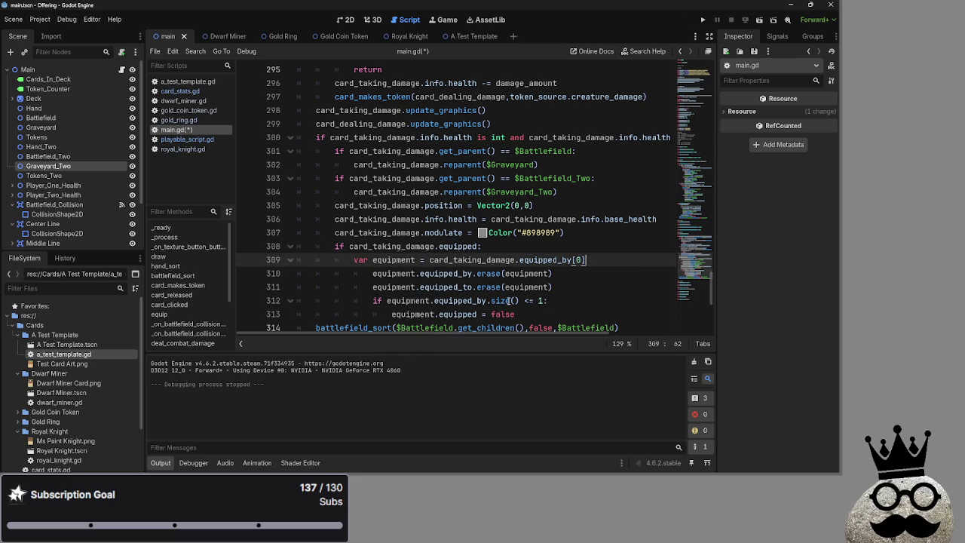
Outdent the two erase lines and the equipped = false line by one level
click(370, 274)
key(BackSpace)
click(372, 287)
key(BackSpace)
click(372, 301)
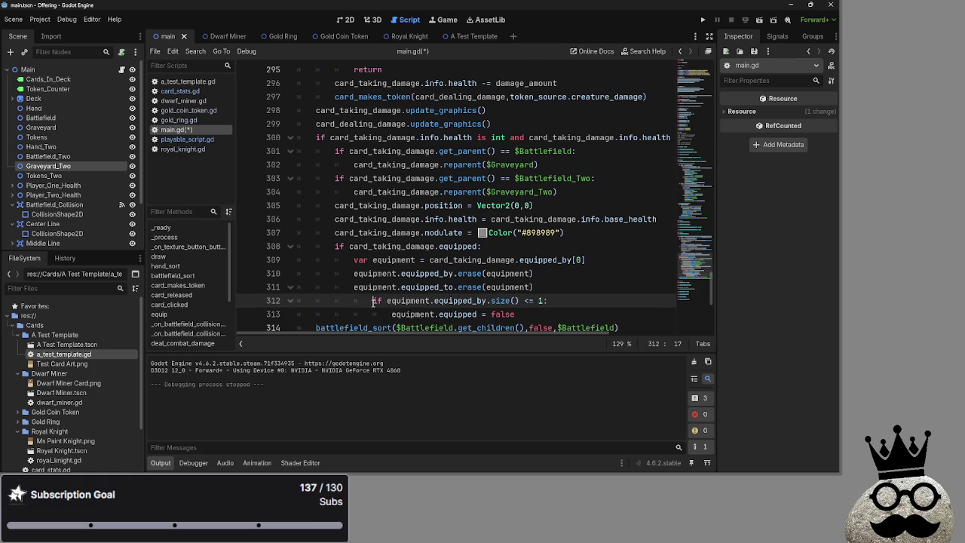
click(388, 313)
key(BackSpace)
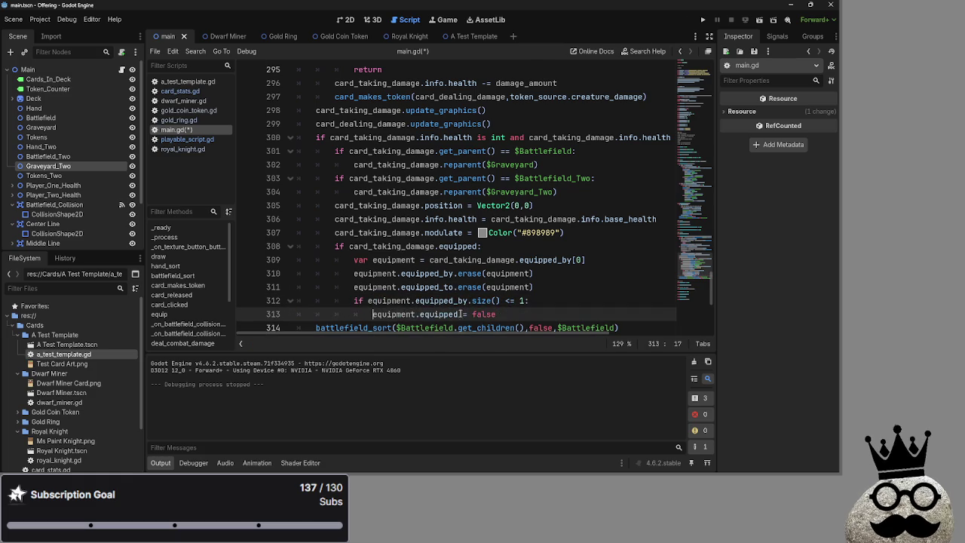
click(526, 316)
scroll(520, 309, down, 1)
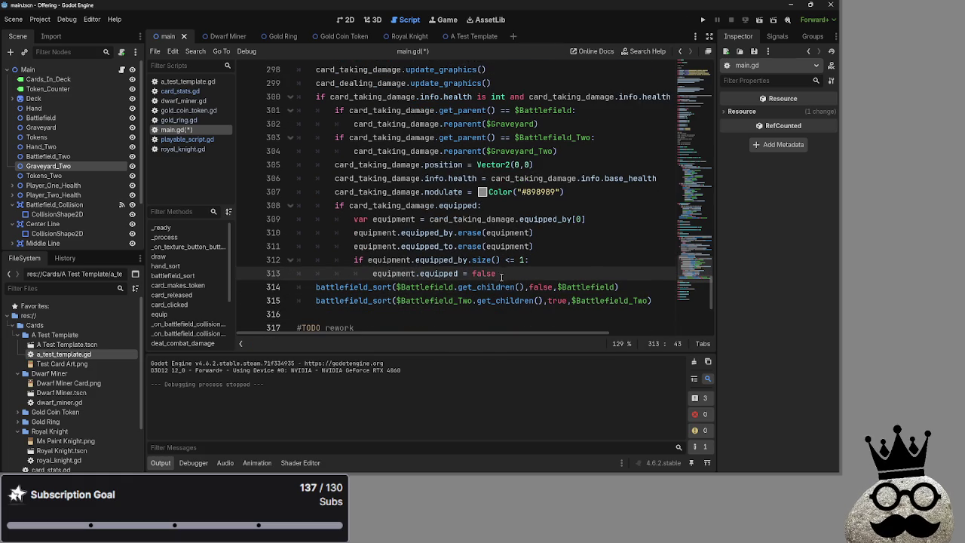
Add card_taking_damage.equipped = false on a new line after the erase calls
drag(529, 259, 281, 260)
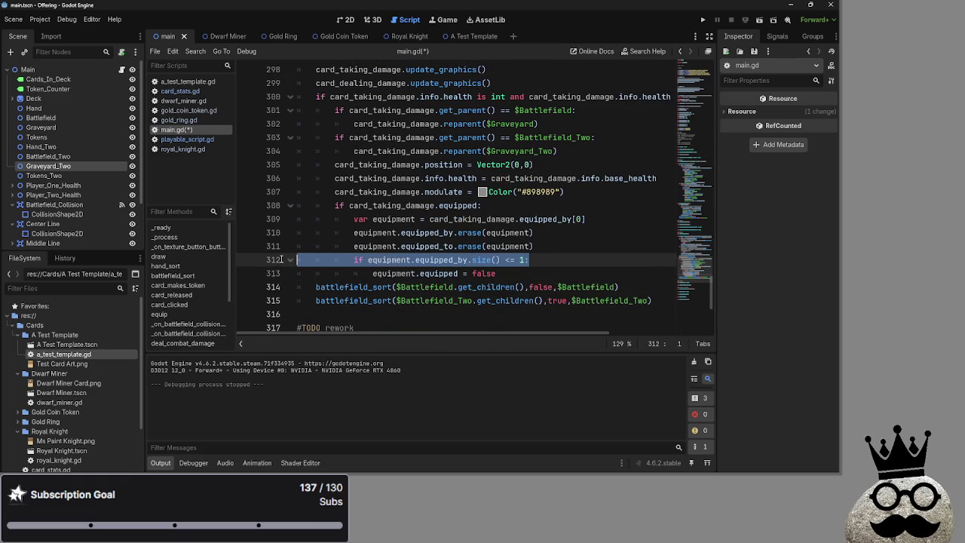
double_click(392, 274)
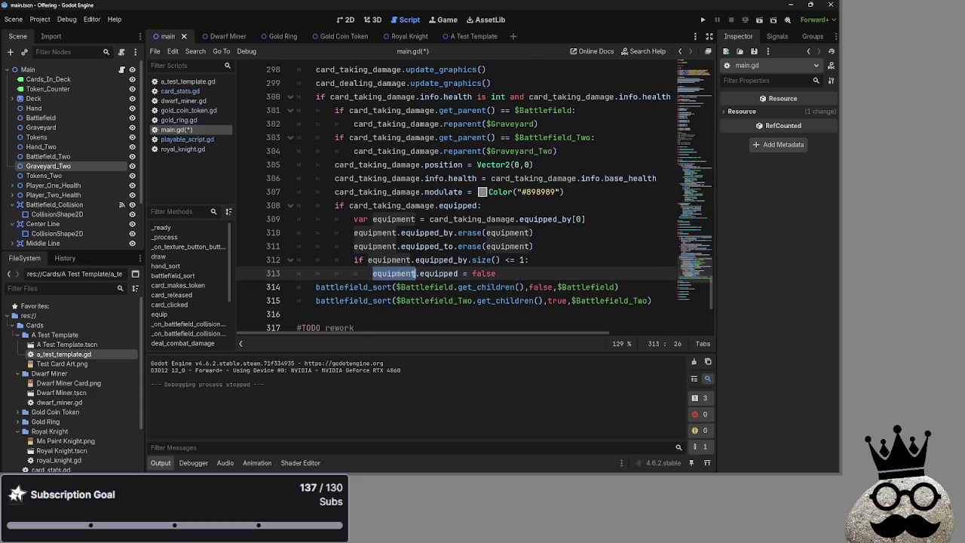
click(551, 249)
key(Return)
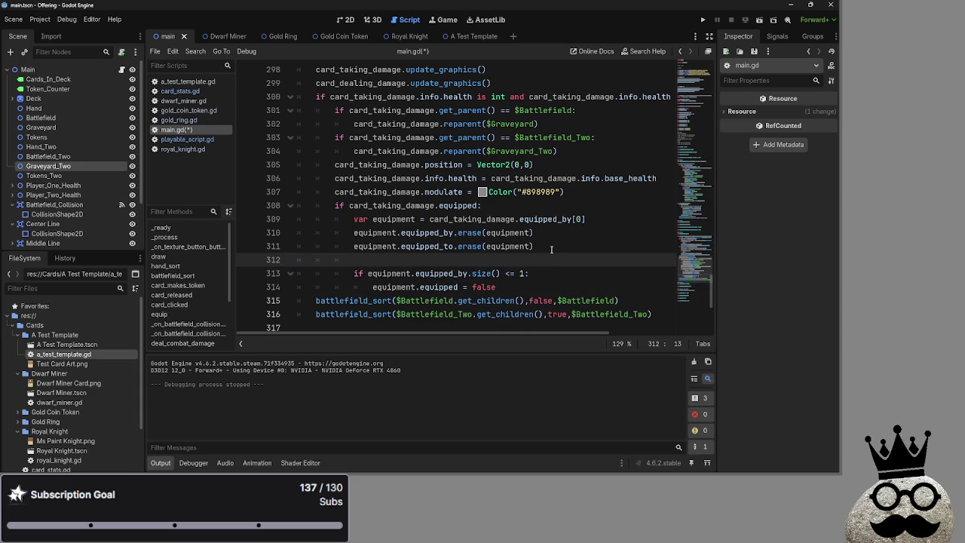
text(card_taking_damage.equipped = )
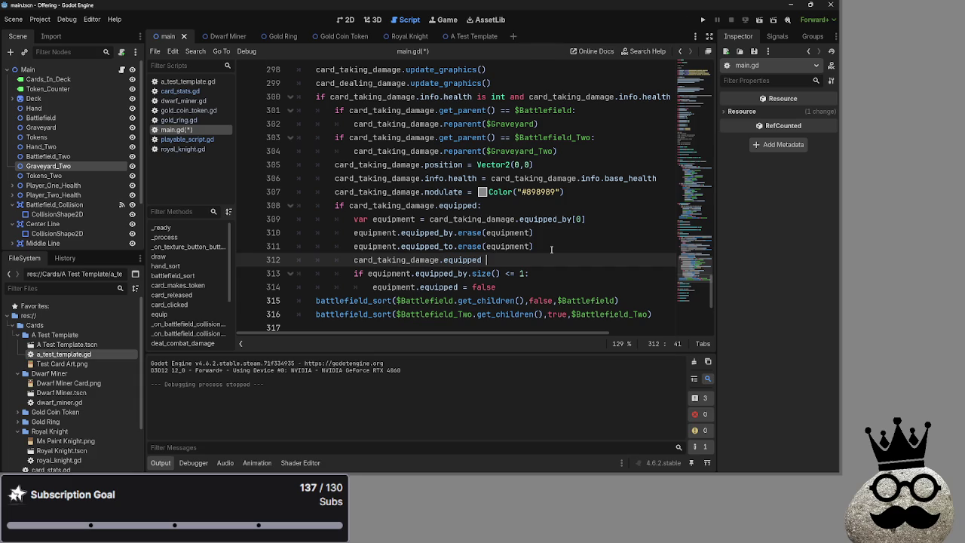
text(false)
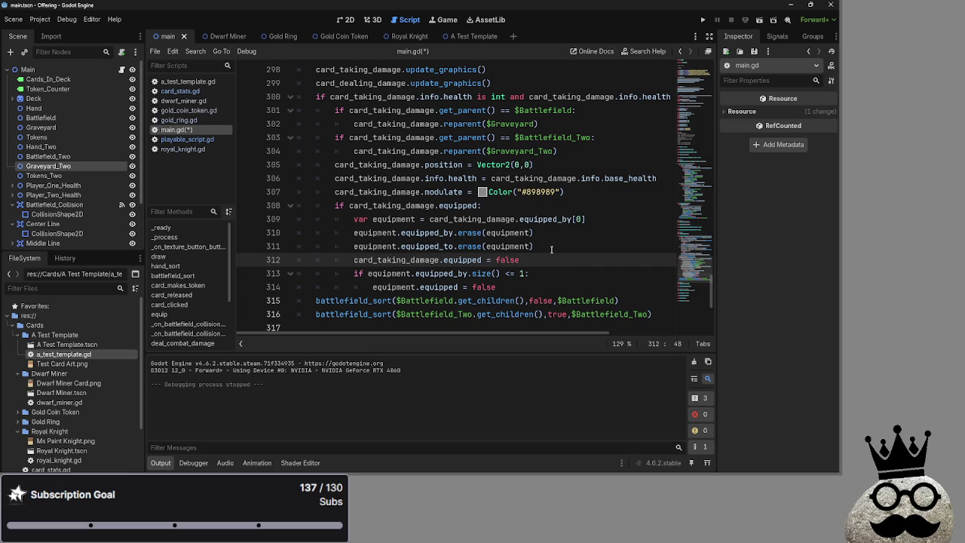
Paste card_taking_damage over equipment on line 310, then undo the change
click(551, 250)
drag(550, 273, 319, 272)
click(395, 273)
double_click(395, 273)
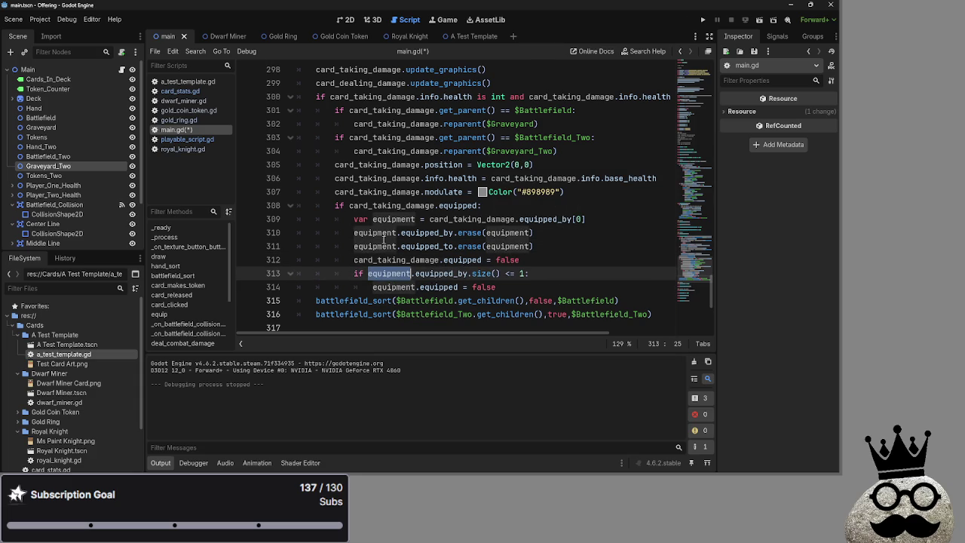
double_click(377, 246)
double_click(384, 233)
double_click(431, 219)
key(ctrl+c)
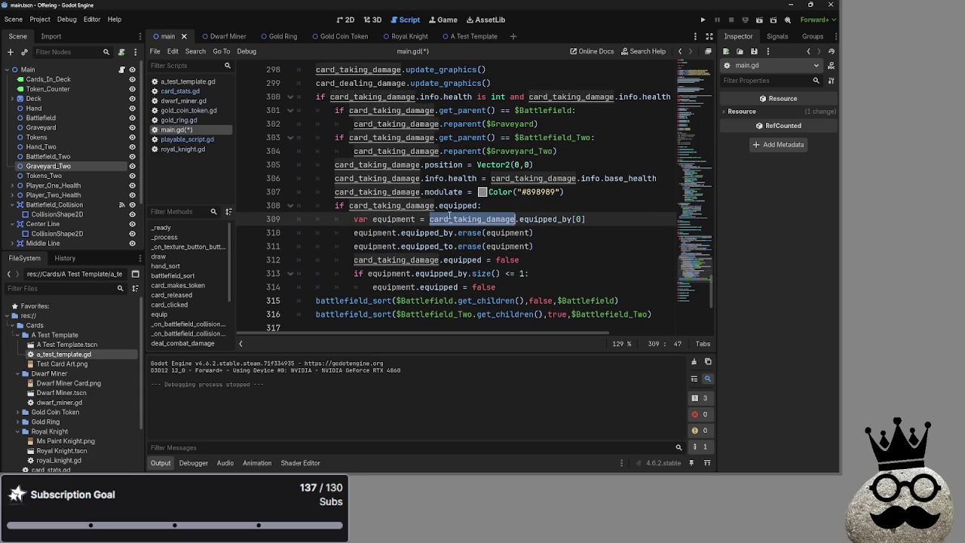
click(395, 233)
double_click(385, 232)
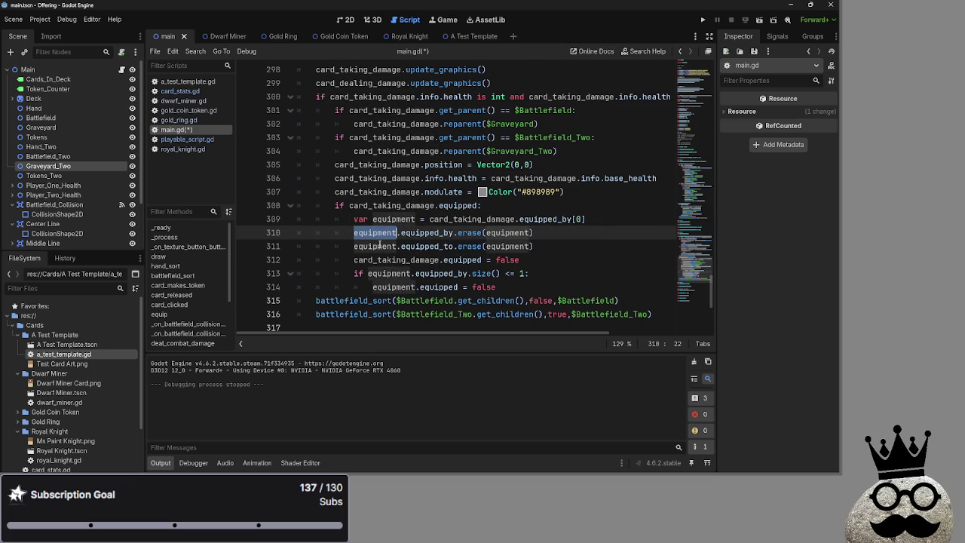
key(ctrl+v)
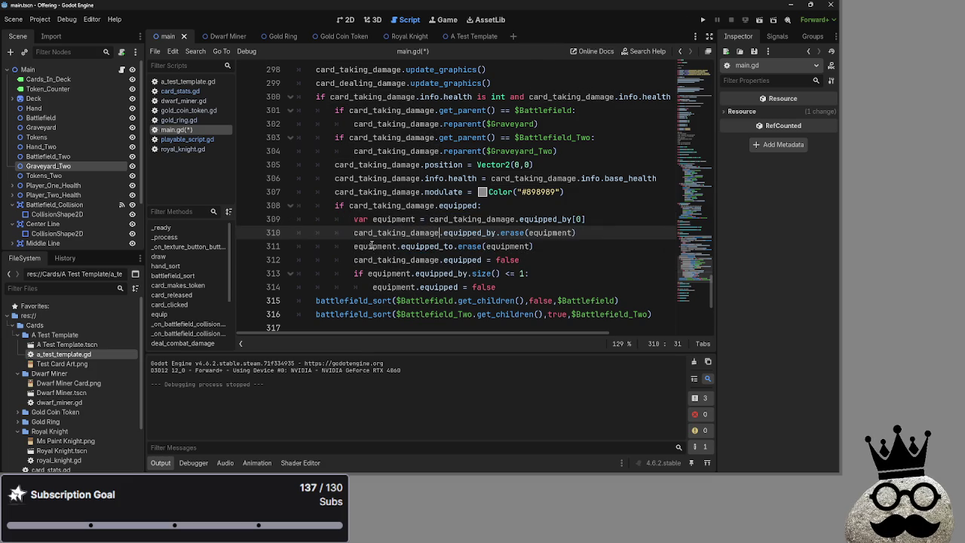
click(372, 247)
double_click(371, 246)
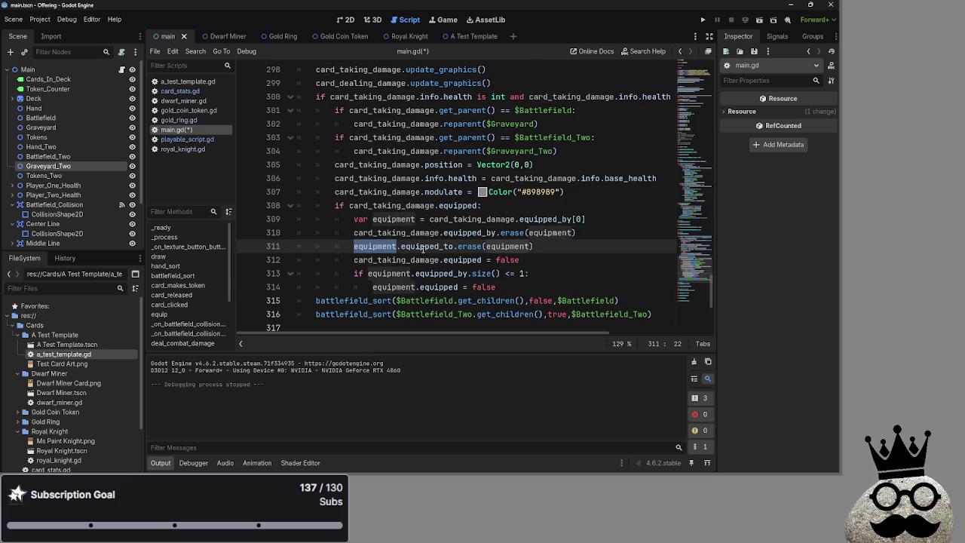
click(422, 247)
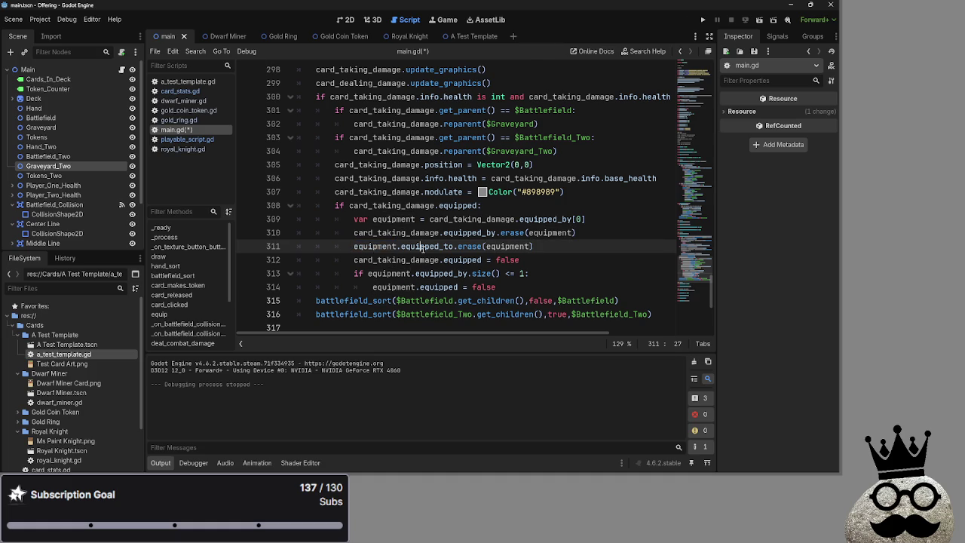
key(ctrl+z)
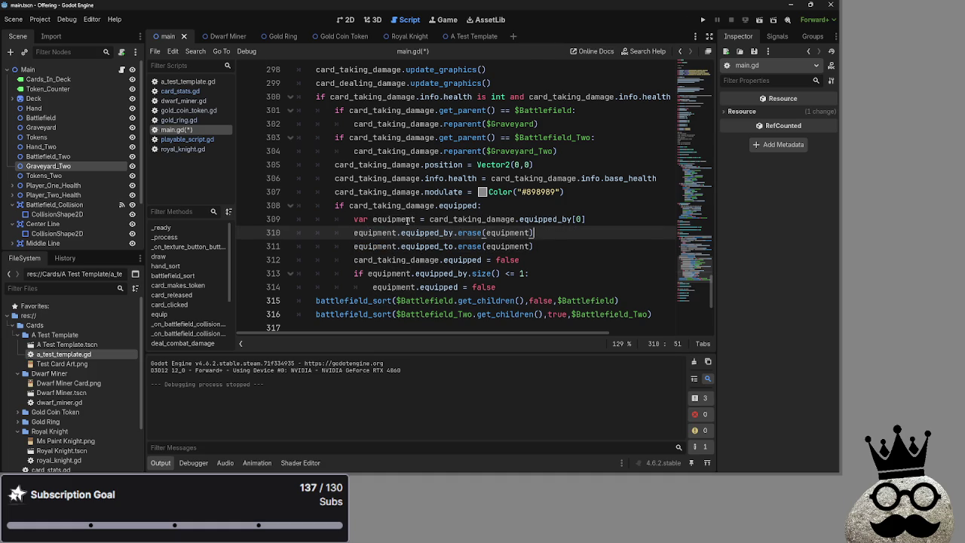
Review the line 309 assignment of equipment from card_taking_damage.equipped_by[0]
click(456, 219)
double_click(456, 218)
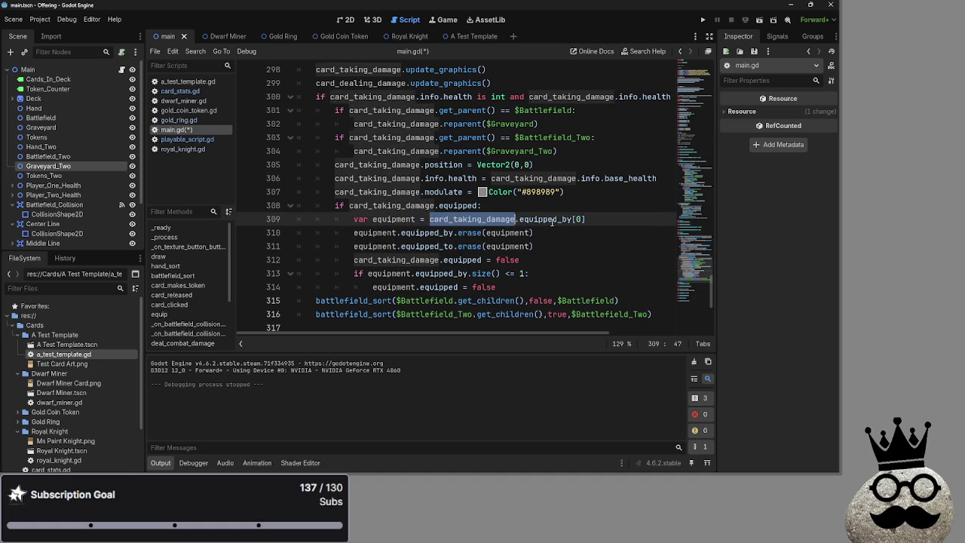
double_click(549, 219)
double_click(480, 218)
double_click(549, 218)
click(578, 219)
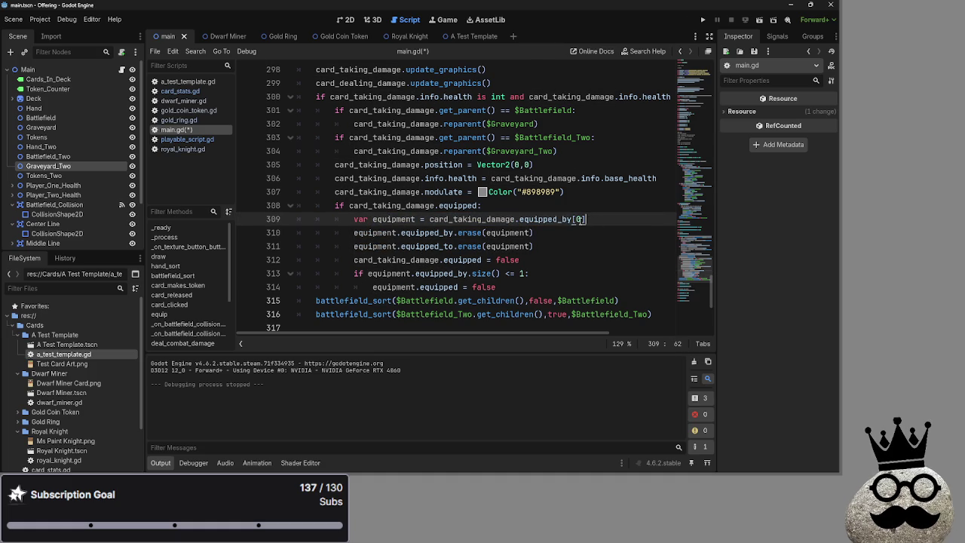
double_click(548, 218)
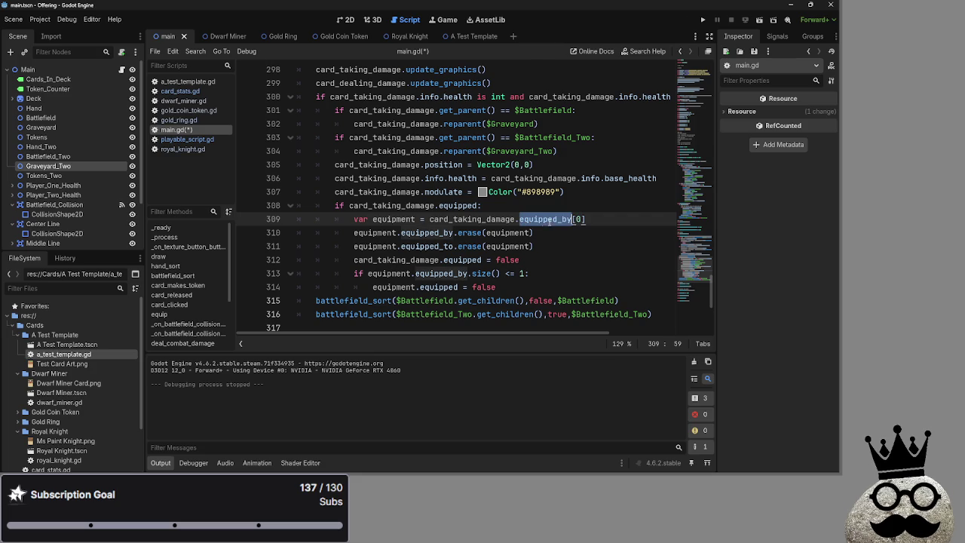
double_click(395, 218)
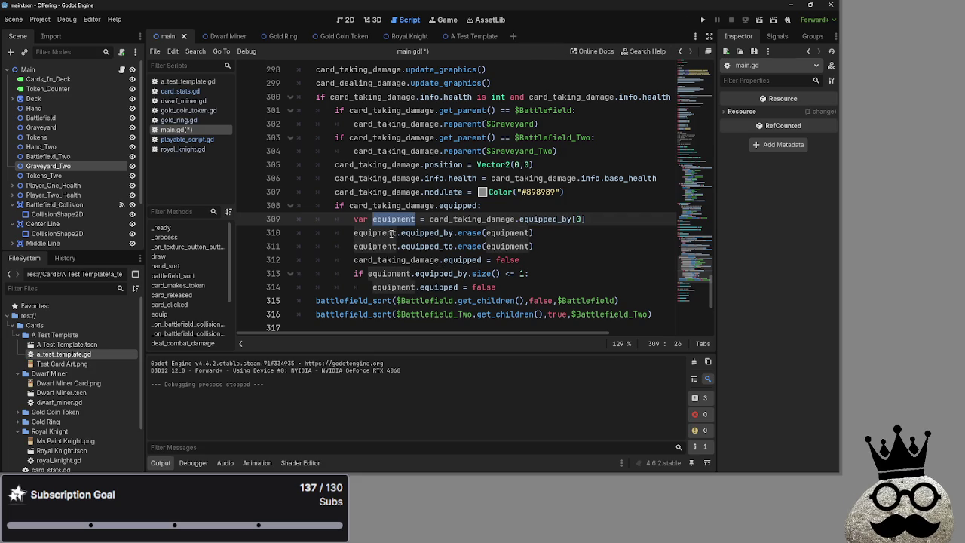
Make line 310 card_taking_damage.equipped_by.erase(equipment), erase card_taking_damage on line 311, and run the game
click(421, 233)
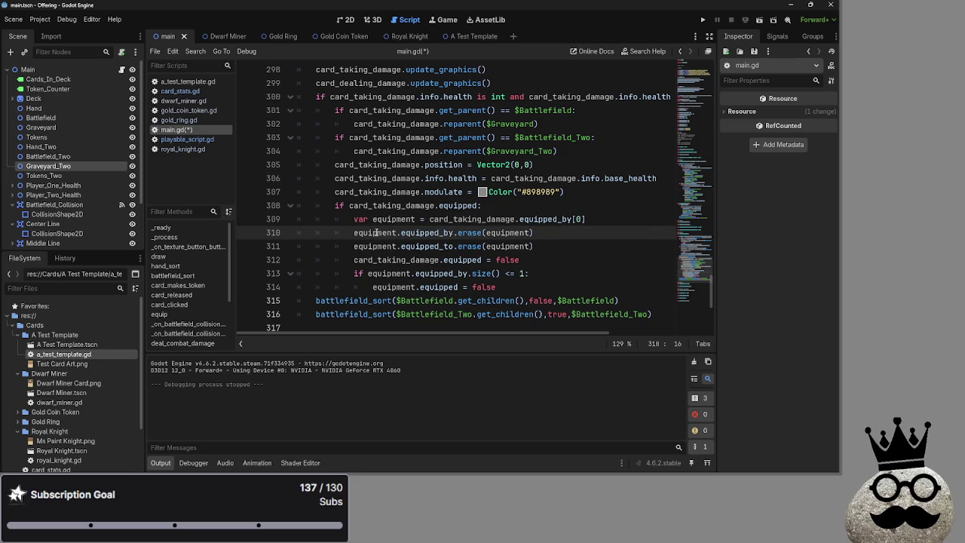
double_click(388, 233)
key(ctrl+v)
double_click(553, 232)
double_click(510, 245)
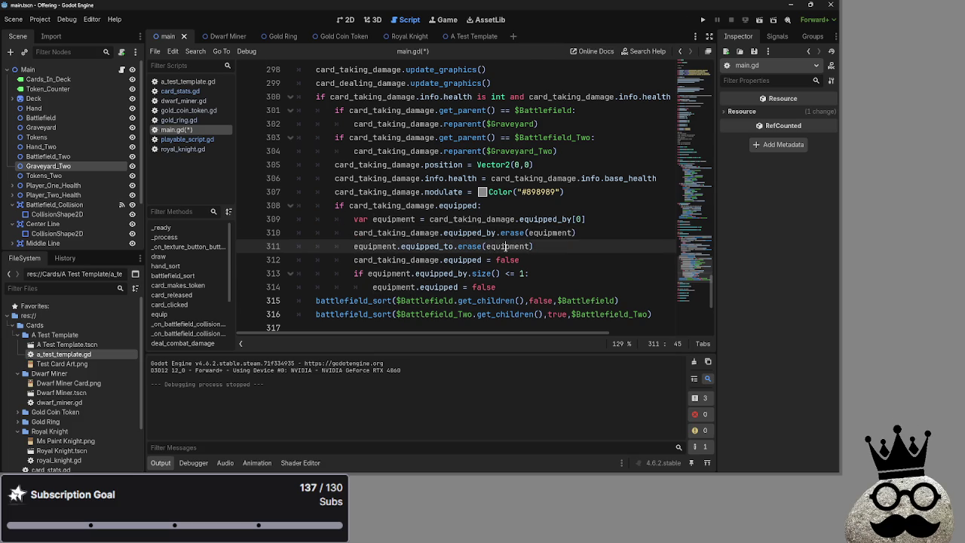
key(ctrl+v)
key(F5)
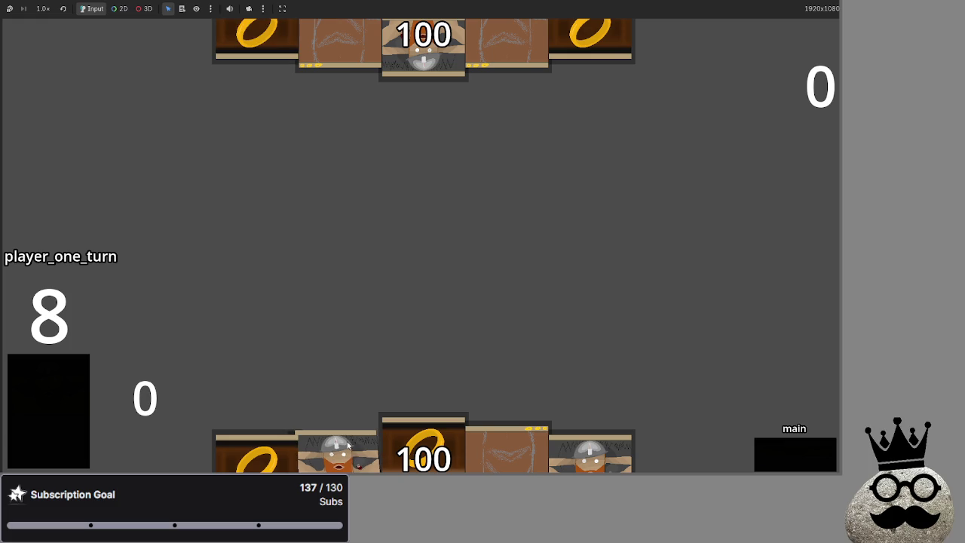
Play two dwarf cards, two ring cards and more cards from the hand onto the field
mouse_move(347, 445)
mouse_down()
mouse_move(352, 367)
mouse_move(379, 274)
mouse_up()
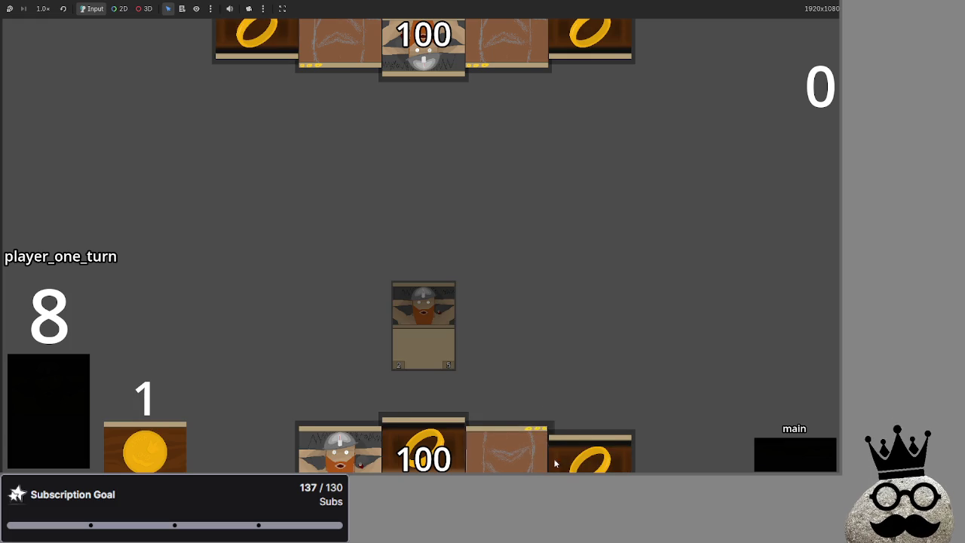
drag(339, 449, 384, 302)
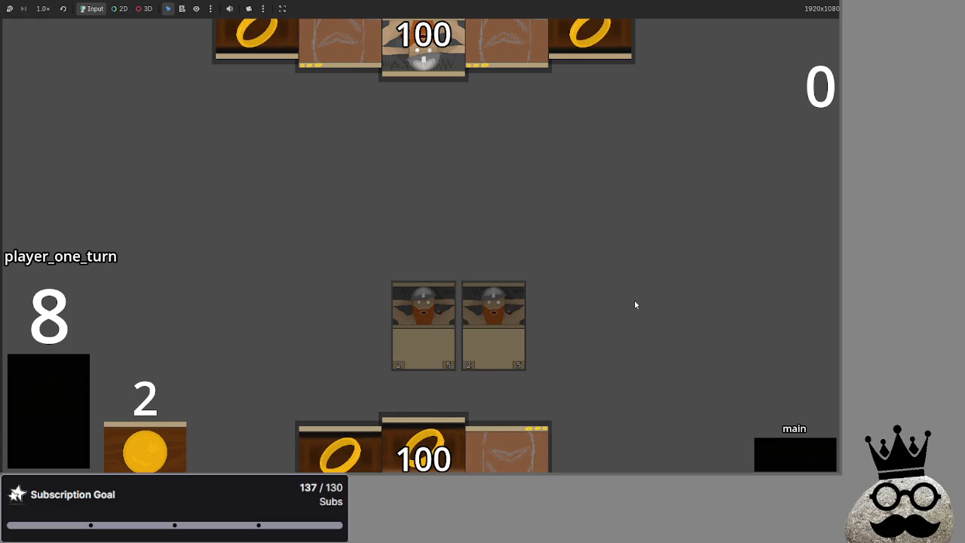
key(super)
key(super)
drag(381, 437, 454, 255)
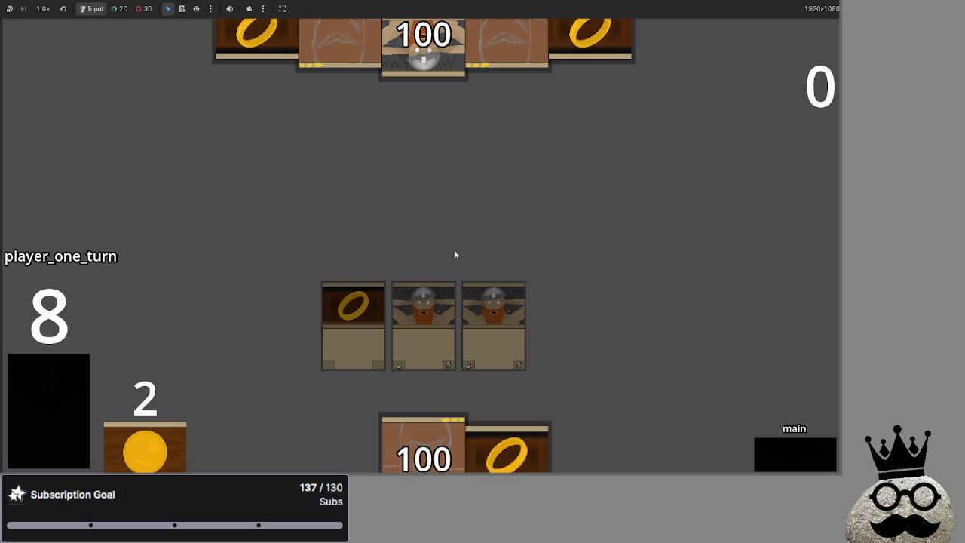
mouse_move(506, 452)
mouse_down()
mouse_move(584, 215)
mouse_move(573, 226)
mouse_up()
click(36, 379)
double_click(37, 379)
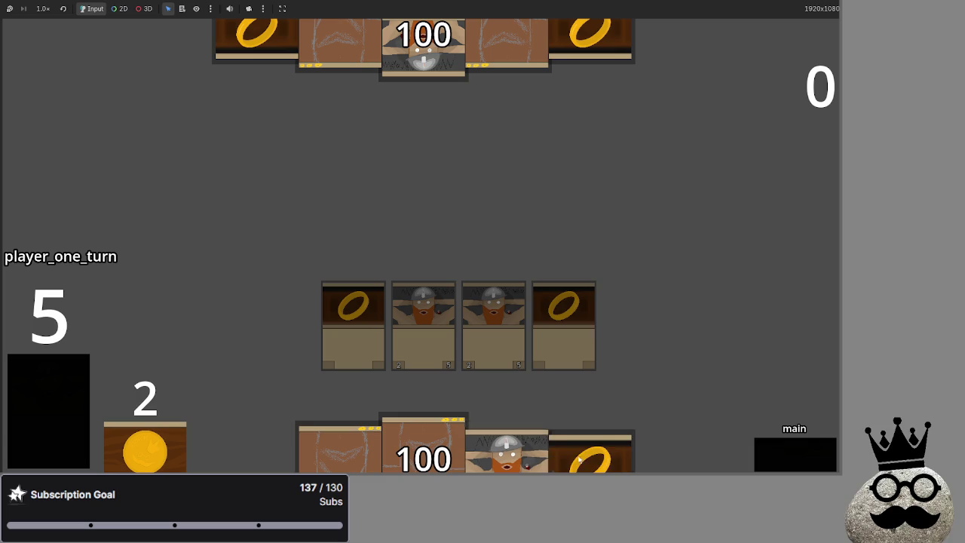
mouse_move(513, 452)
mouse_down()
mouse_move(568, 209)
mouse_move(501, 172)
mouse_move(527, 196)
mouse_up()
Step the first turn through attack and block phases to end_turn
click(774, 447)
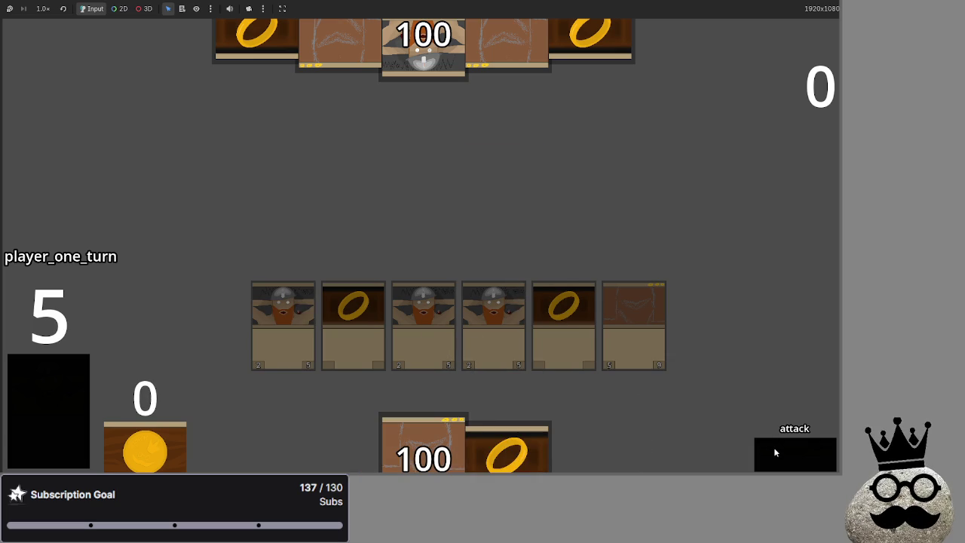
click(773, 448)
click(773, 447)
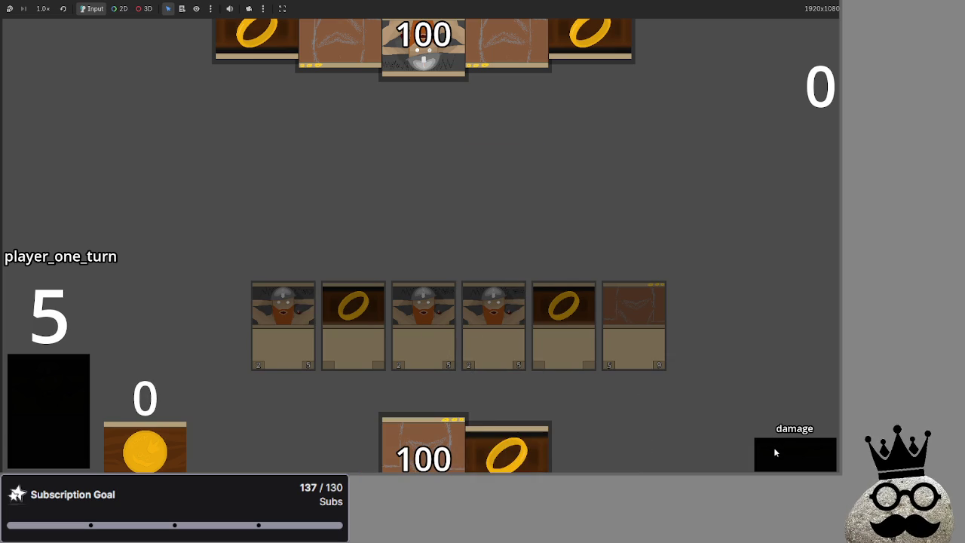
click(773, 447)
click(773, 447)
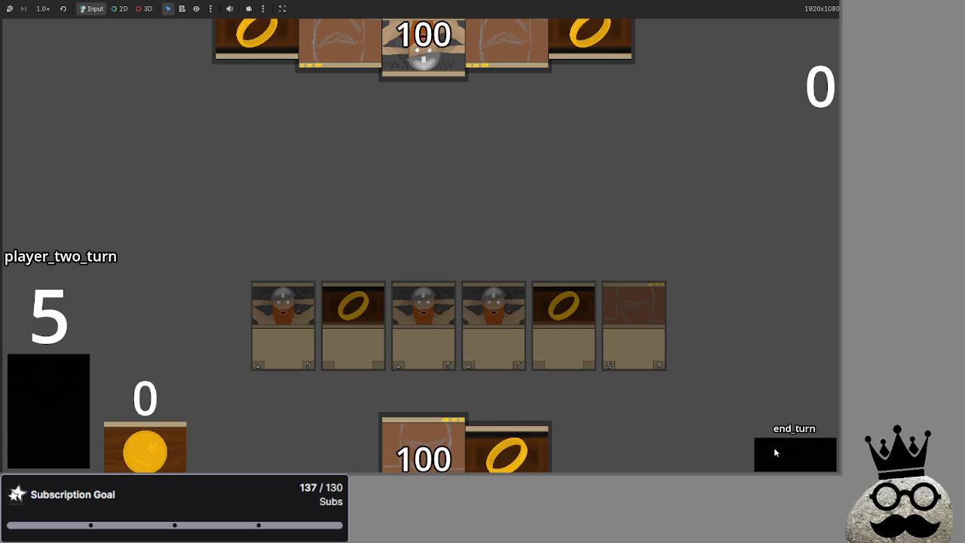
click(774, 447)
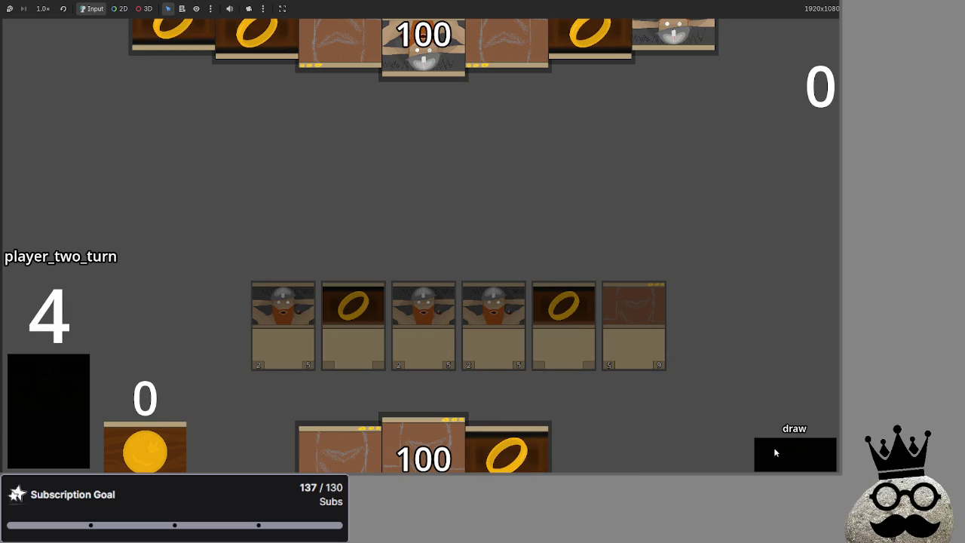
Advance the next turn through attack, block and damage, then end it to refresh cards
click(774, 447)
click(773, 447)
click(773, 447)
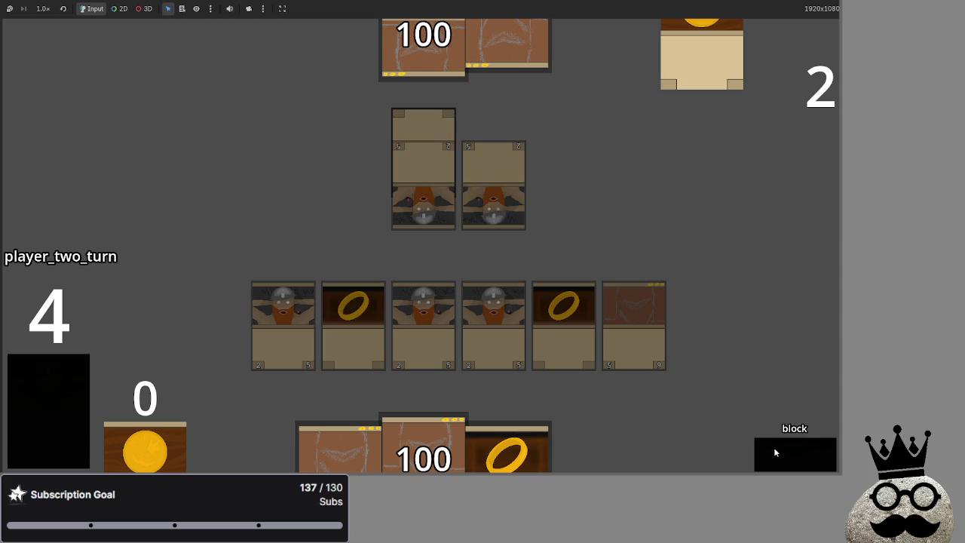
click(774, 447)
click(773, 447)
click(773, 453)
click(774, 451)
click(773, 450)
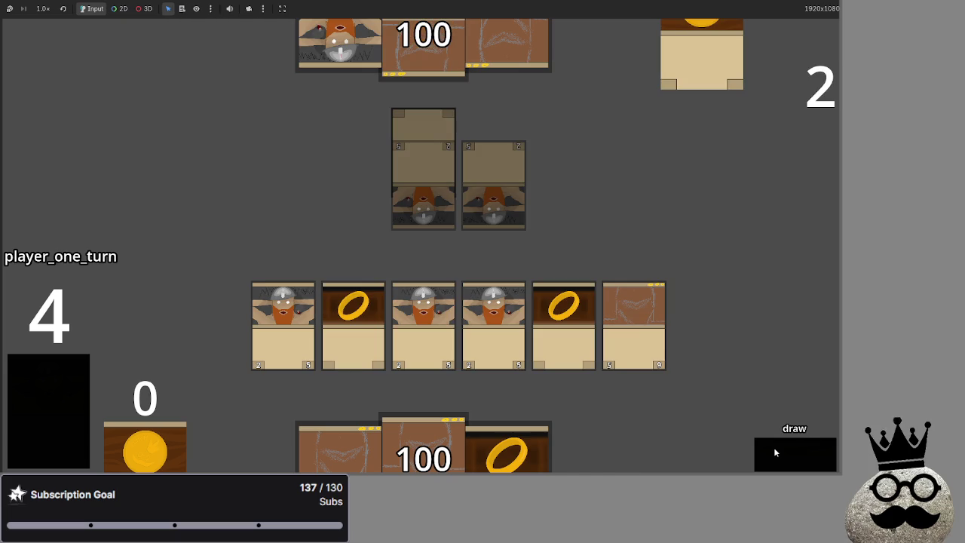
Run the following turn through attack, block and damage and pass it to player two
click(774, 449)
click(774, 449)
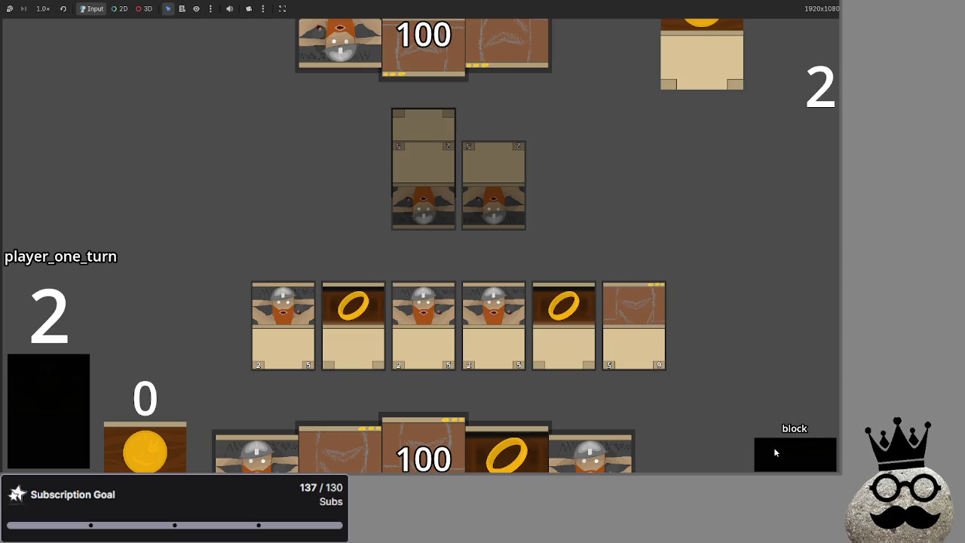
click(774, 449)
click(774, 450)
click(774, 449)
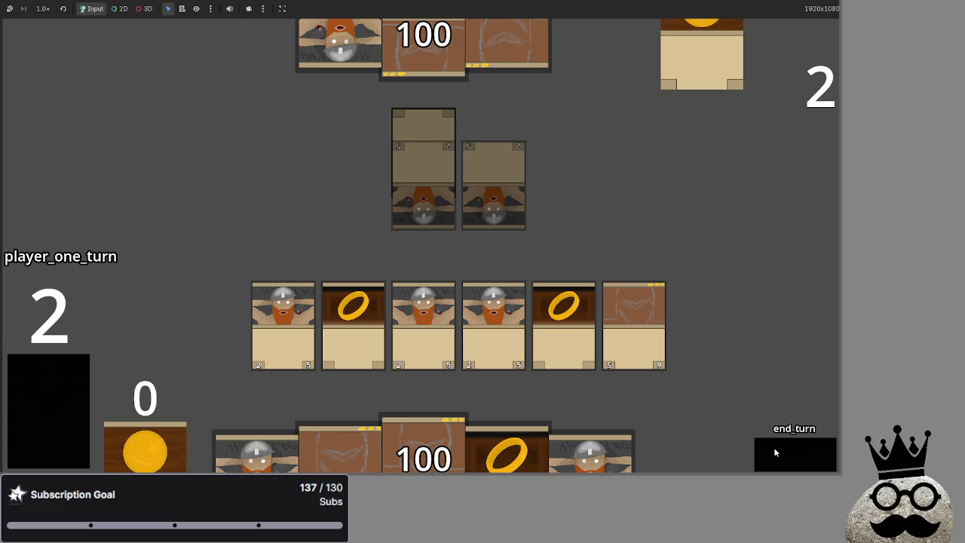
click(773, 450)
click(773, 451)
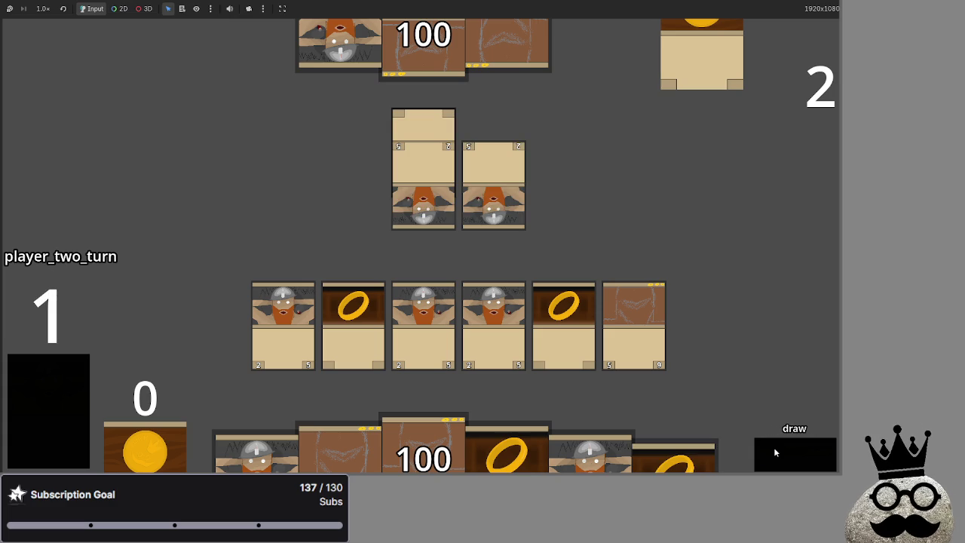
Advance player two's turn to blocking, pick a blocking card and resolve combat damage
click(773, 449)
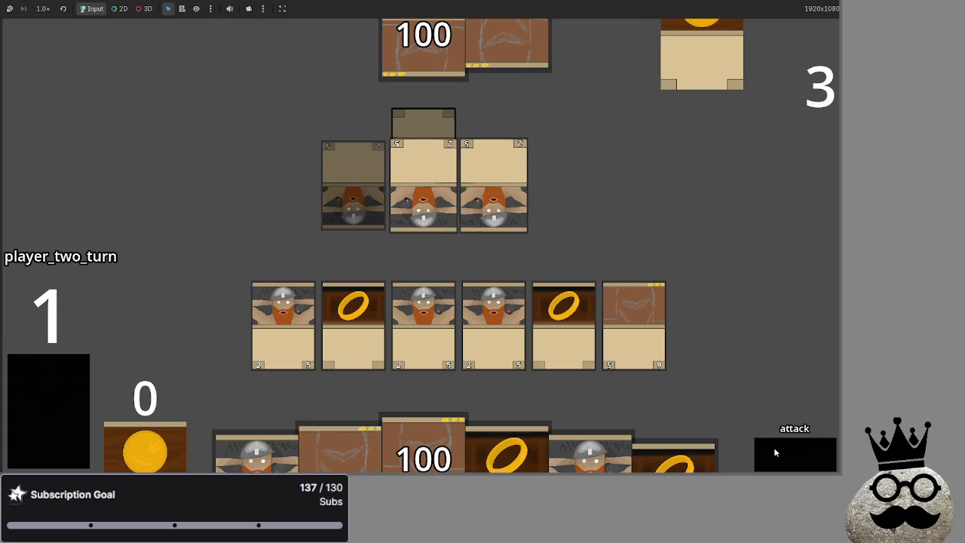
click(773, 450)
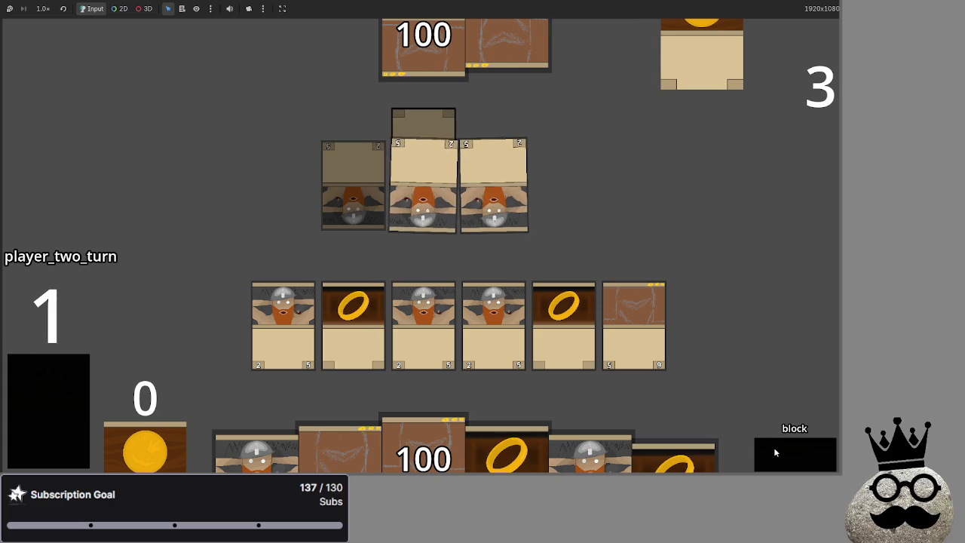
click(637, 312)
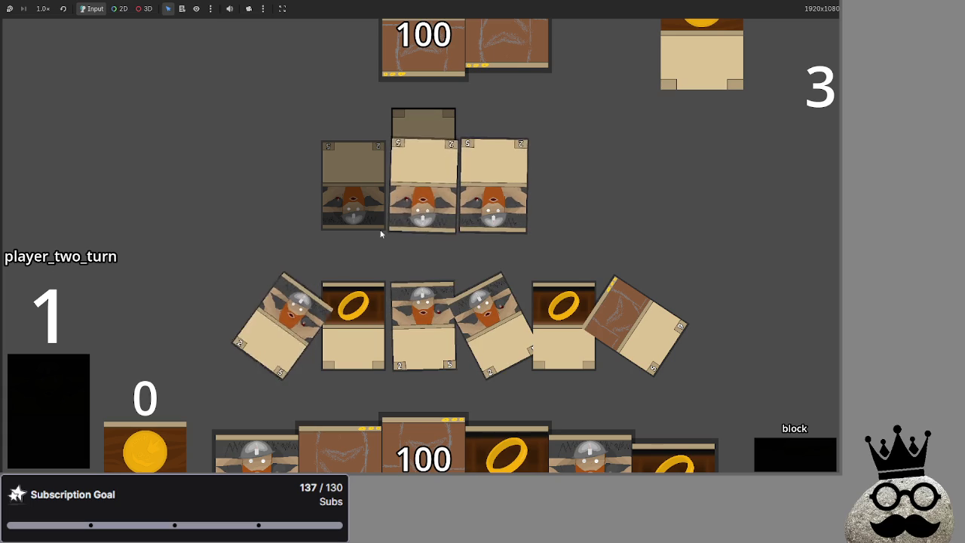
click(788, 451)
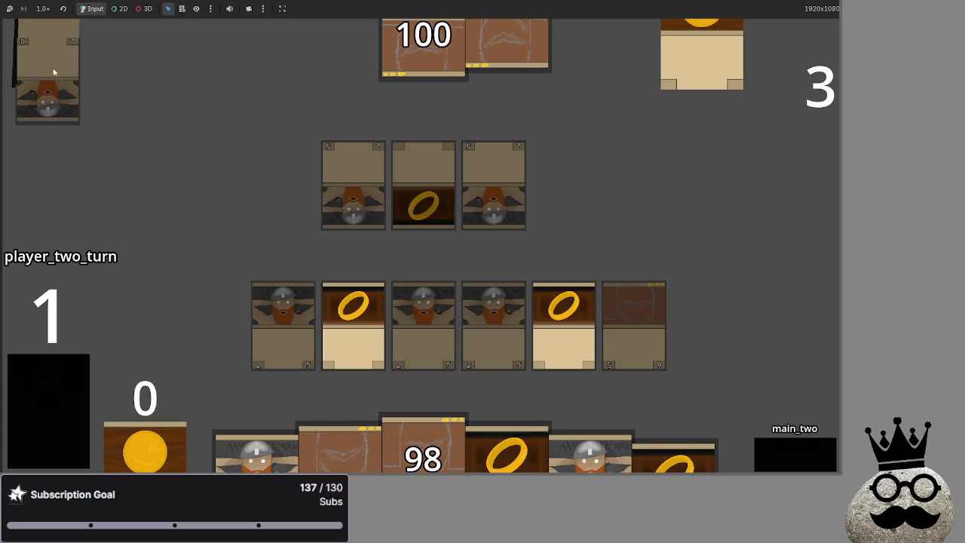
Stop the game and inspect card_taking_damage and equipped_by on line 310 of main.gd
key(F8)
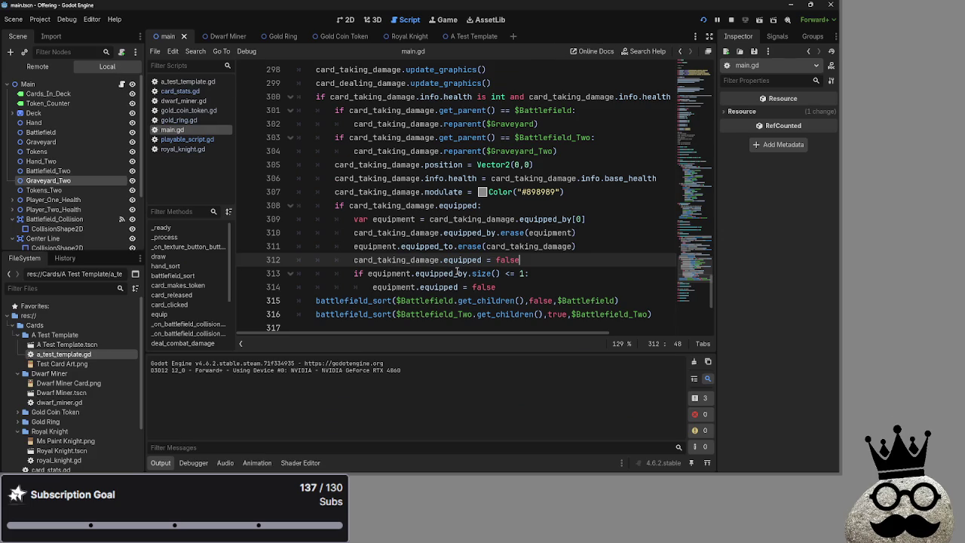
click(386, 233)
double_click(387, 231)
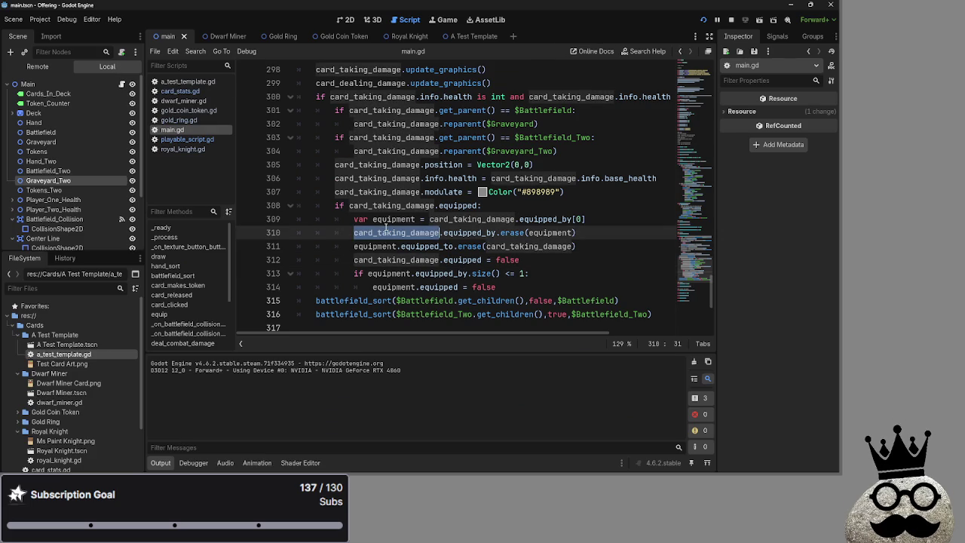
double_click(474, 232)
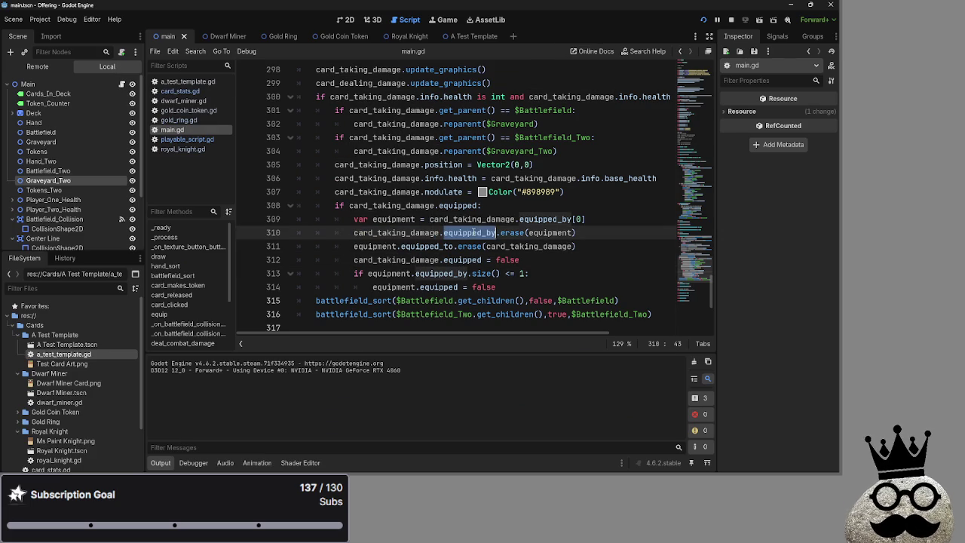
Review the equipment, equipped_to and card_taking_damage references on lines 311–314
click(594, 250)
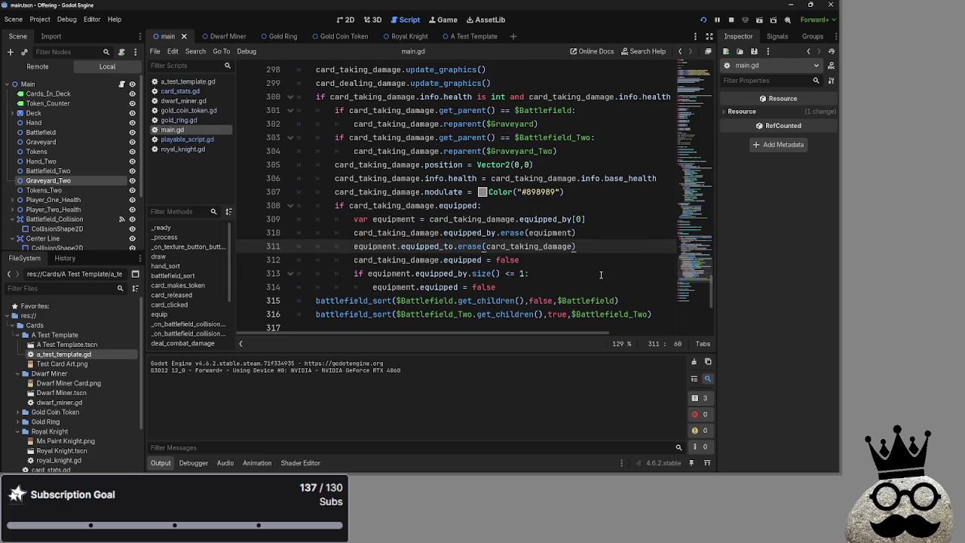
click(597, 290)
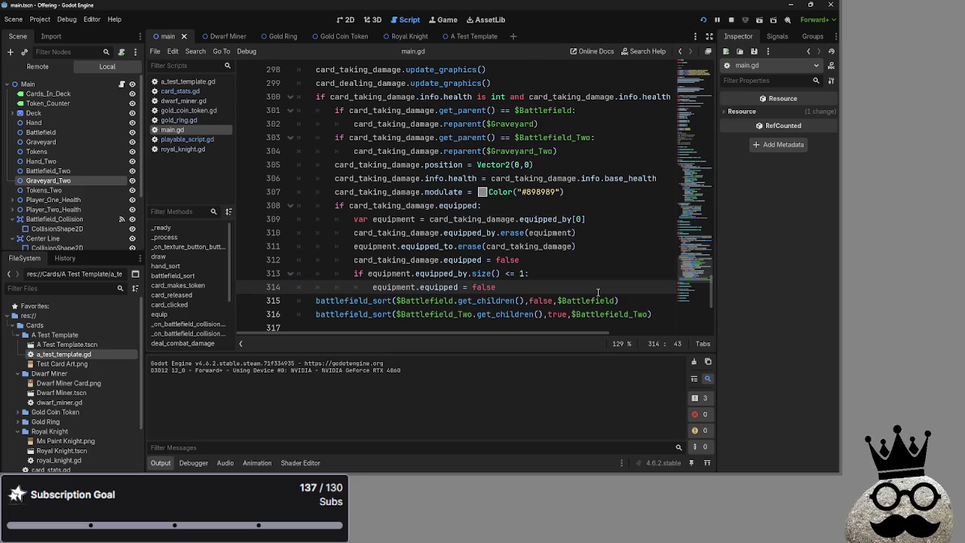
double_click(388, 246)
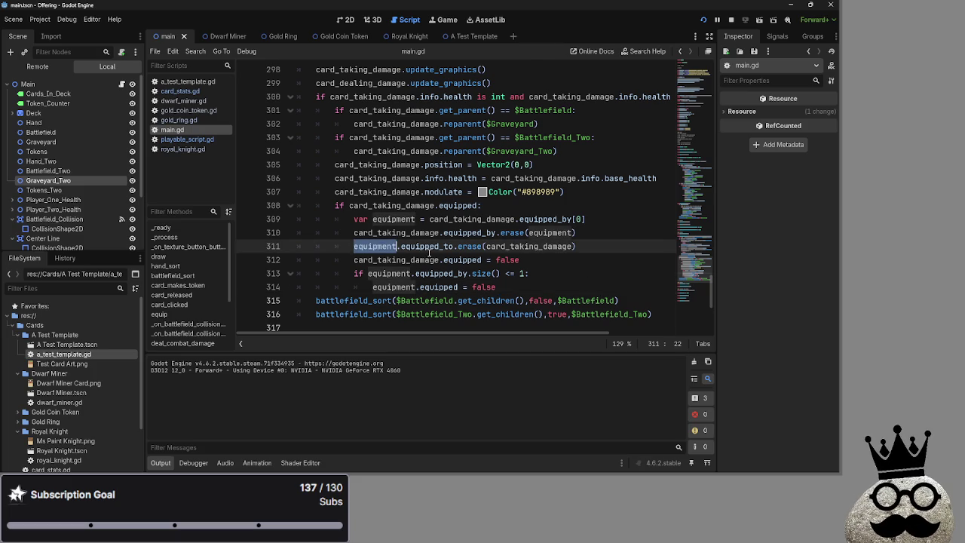
double_click(427, 247)
click(506, 247)
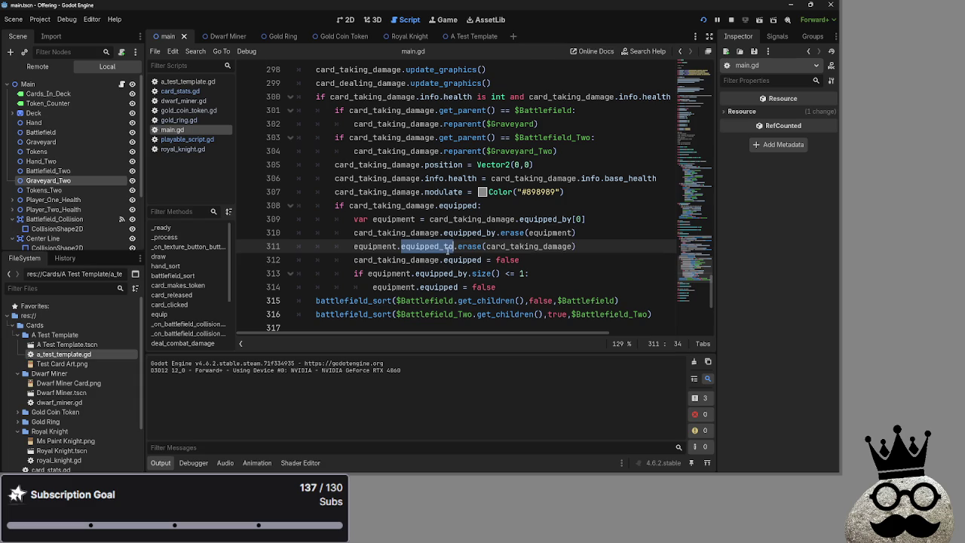
double_click(511, 247)
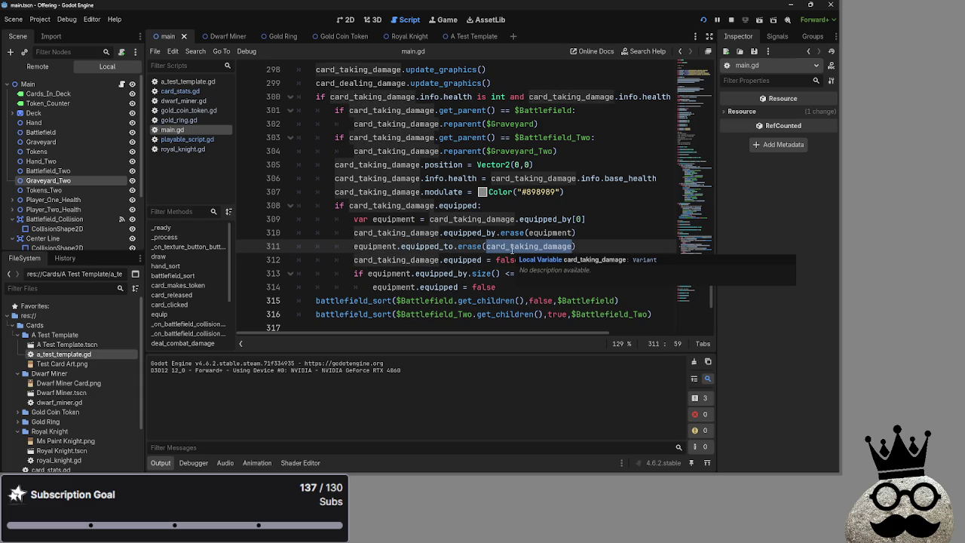
click(601, 246)
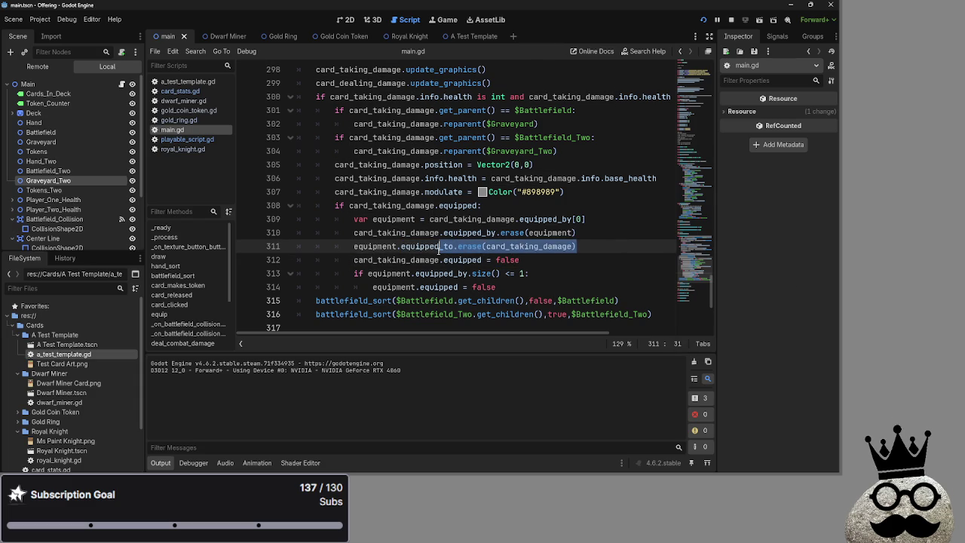